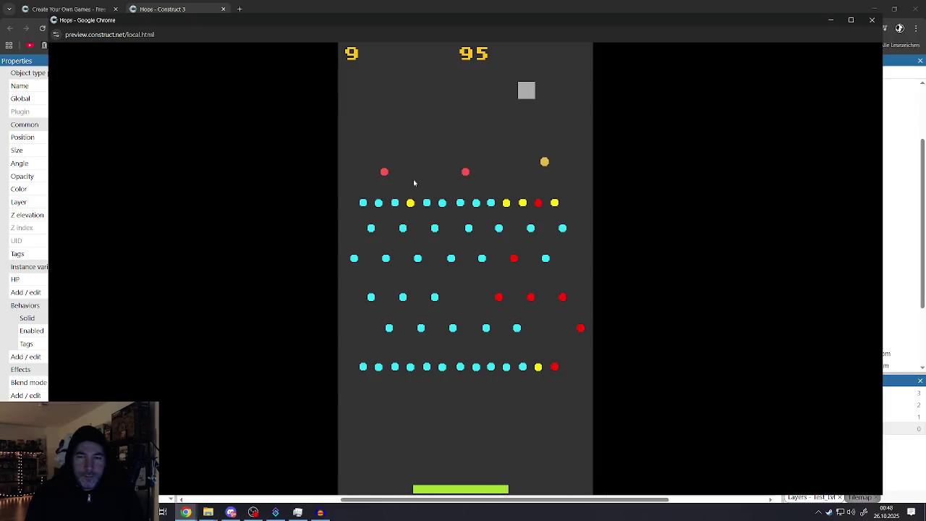
Sweep the paddle between both walls until the score reaches 550, then close the preview
key(Right)
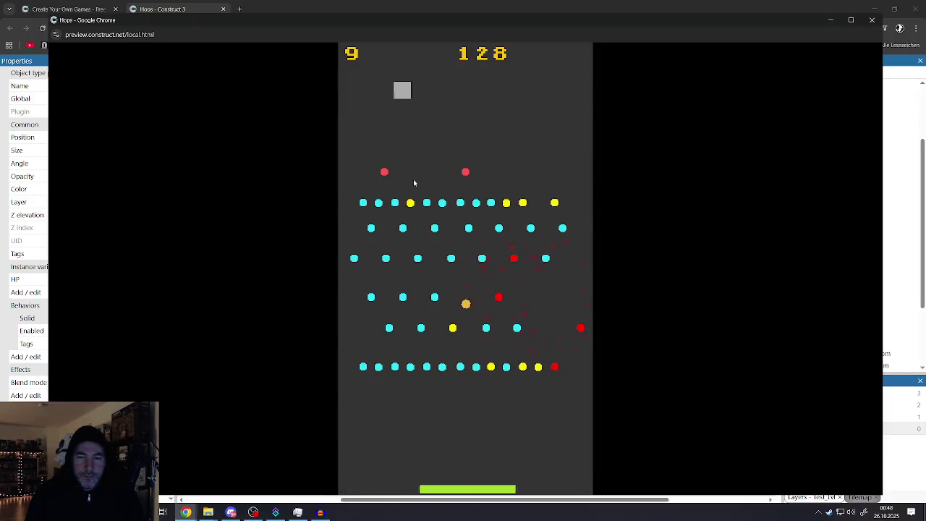
key(Left)
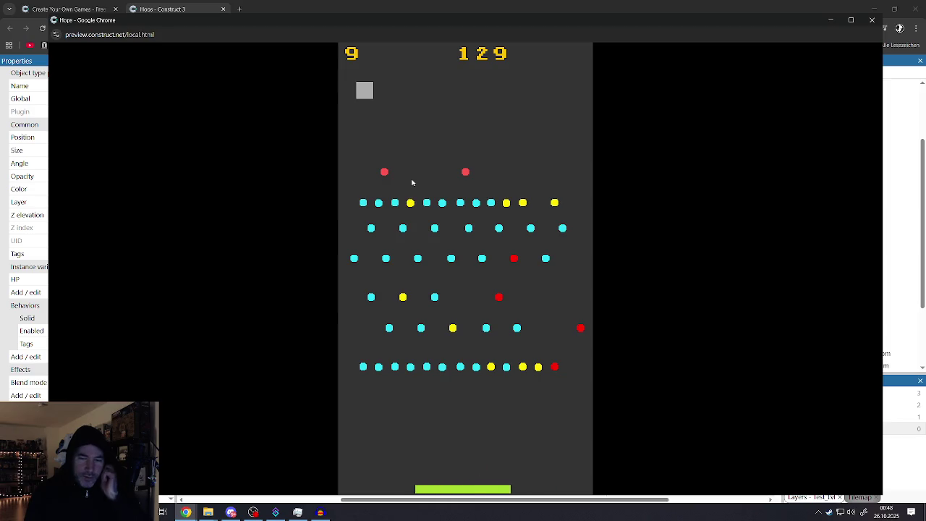
key(Right)
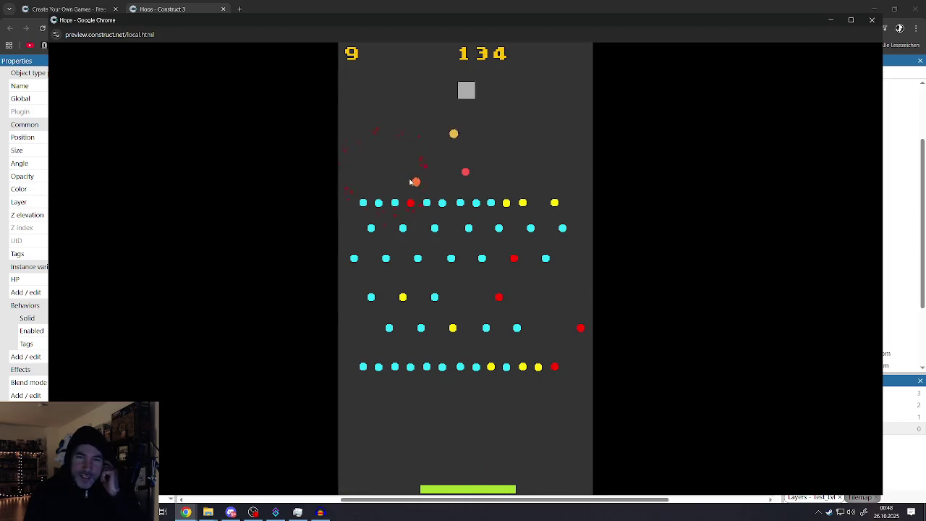
key(Left)
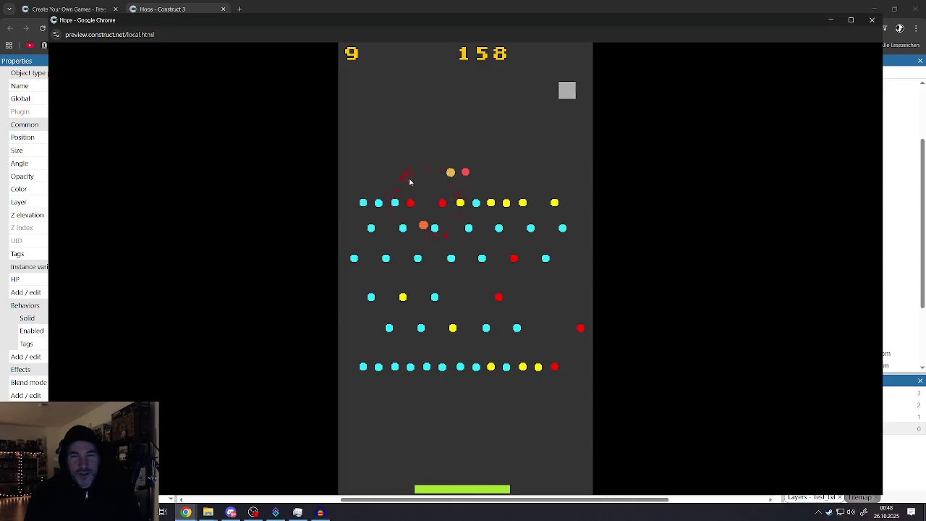
key(Right)
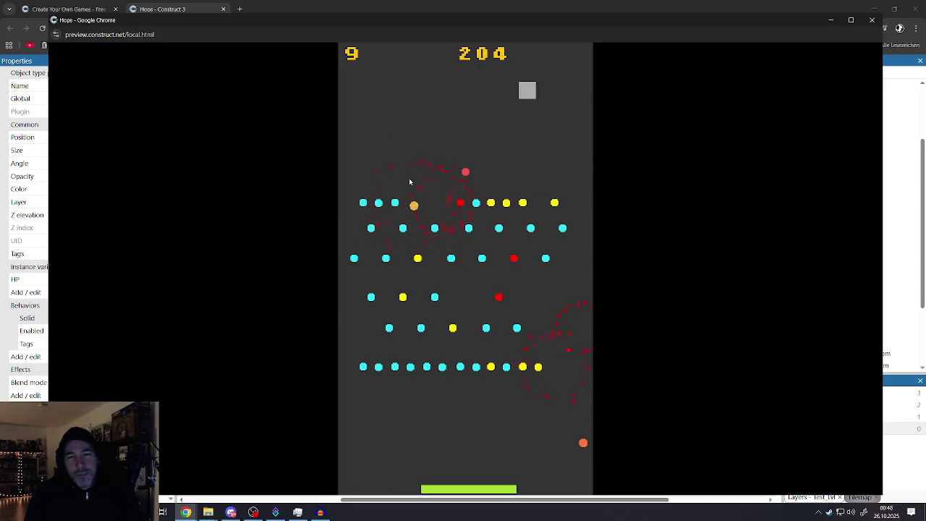
key(Left)
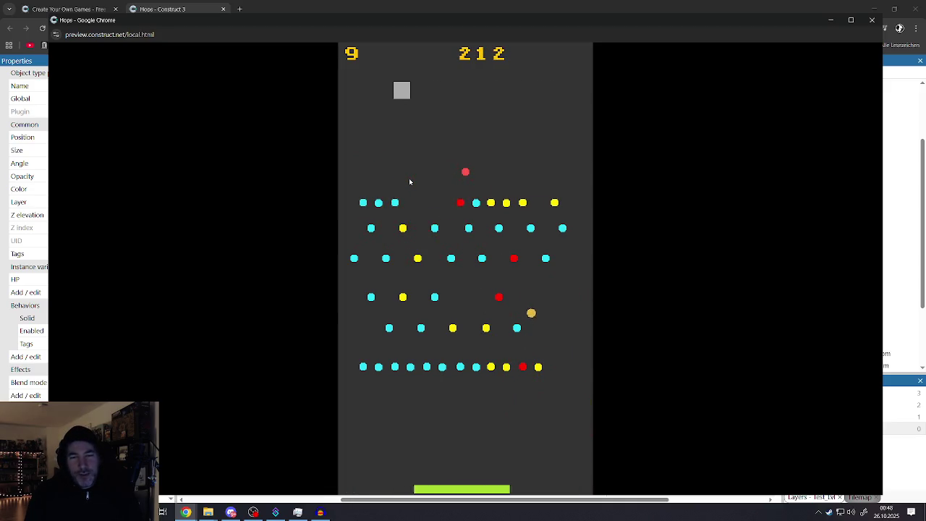
key(Right)
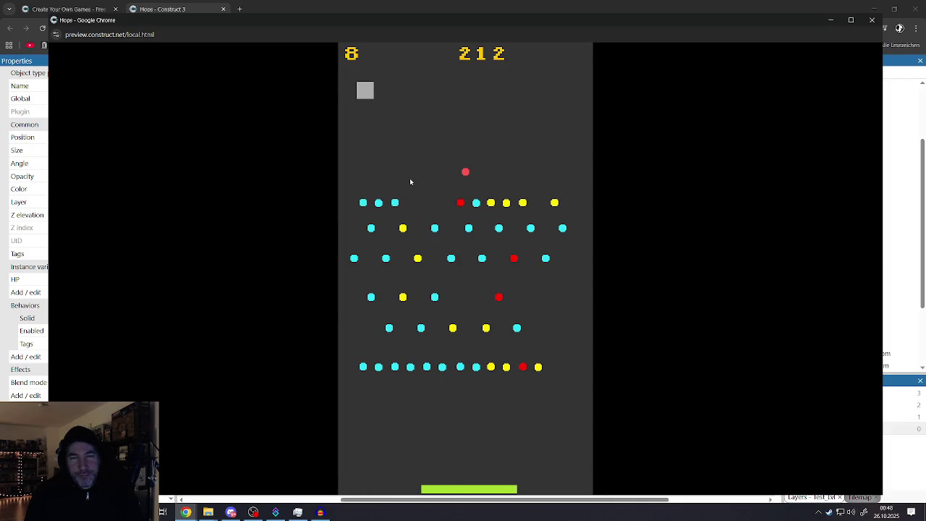
key(Left)
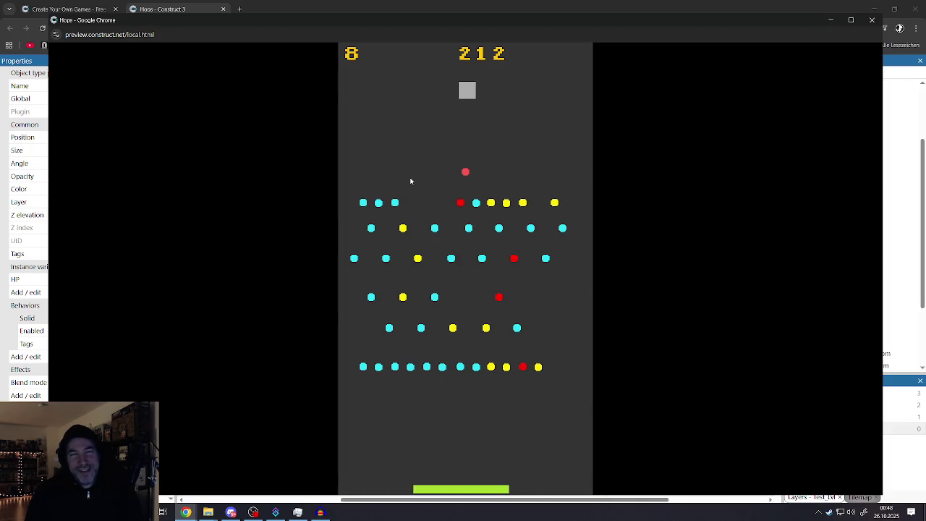
key(Right)
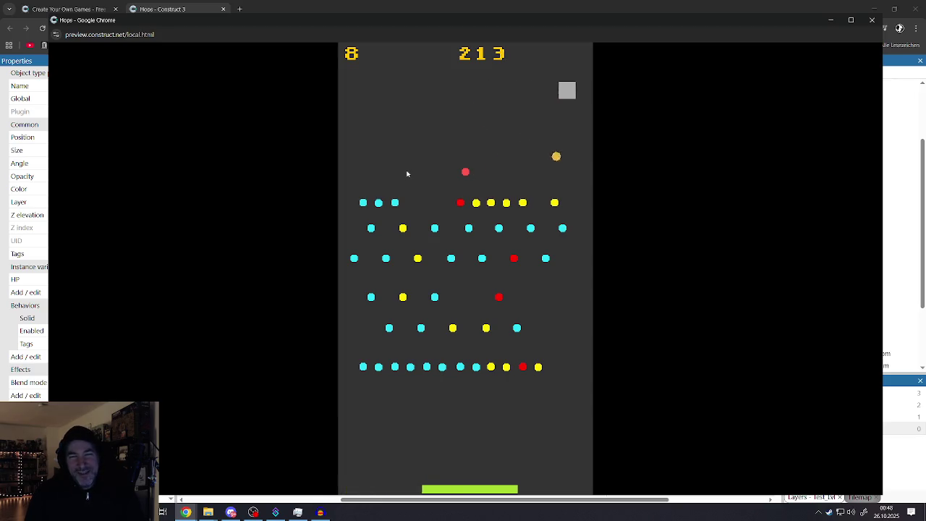
key(Left)
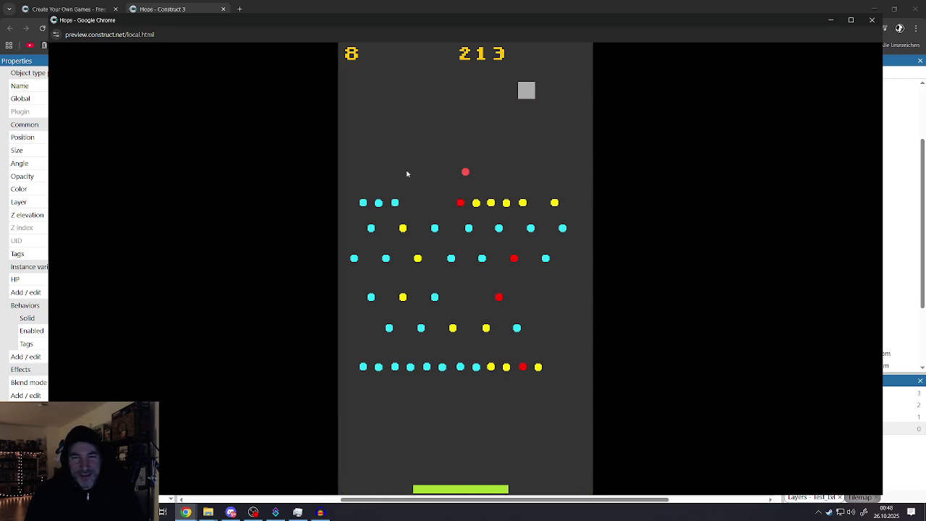
key(Right)
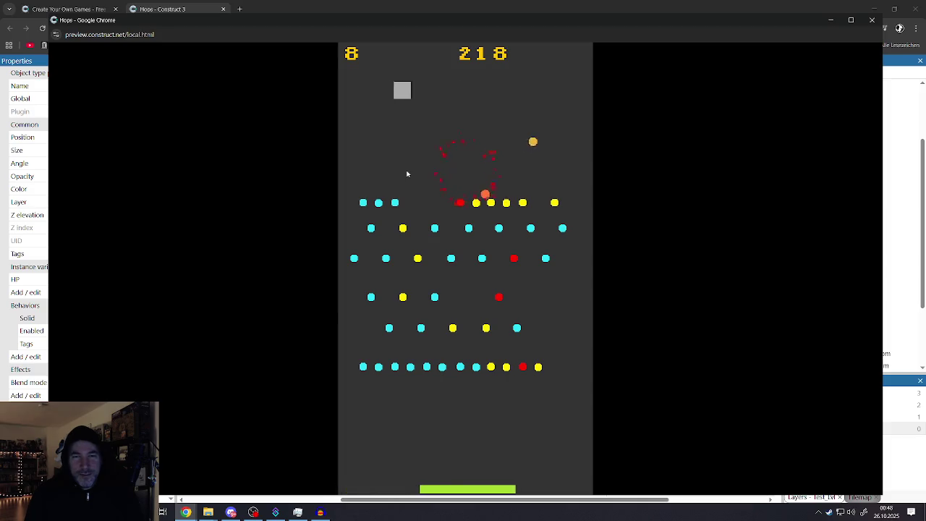
key(Left)
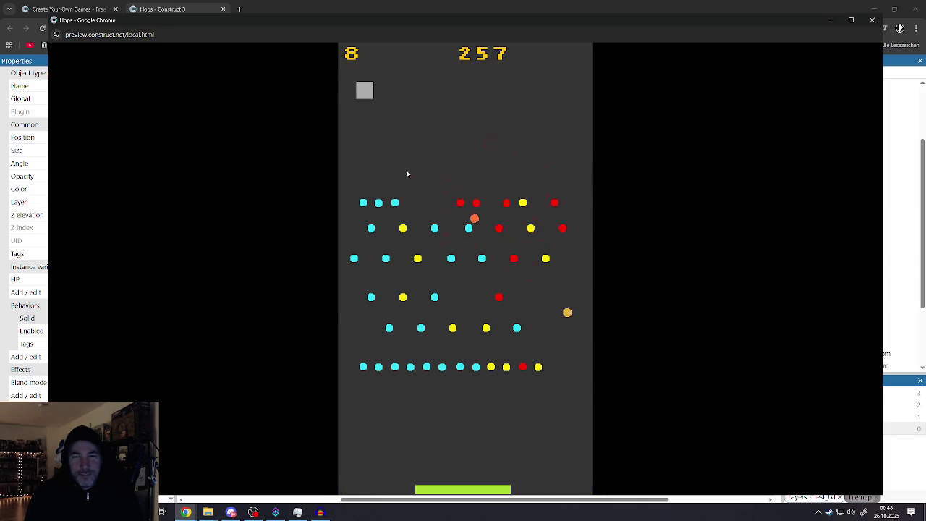
key(Right)
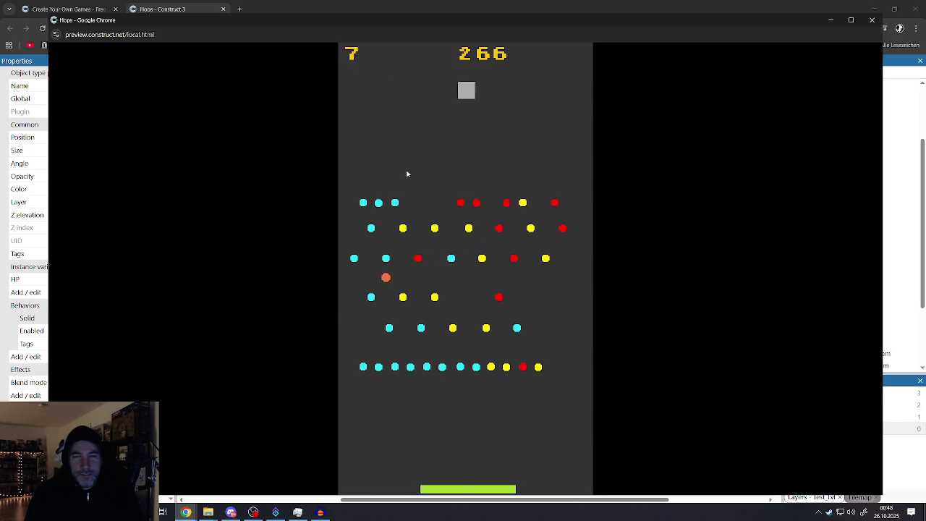
key(Left)
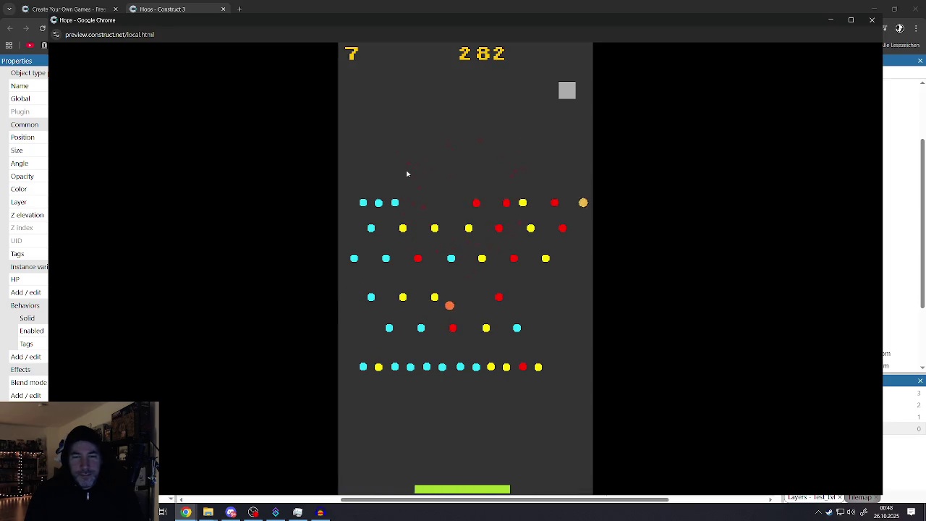
key(Right)
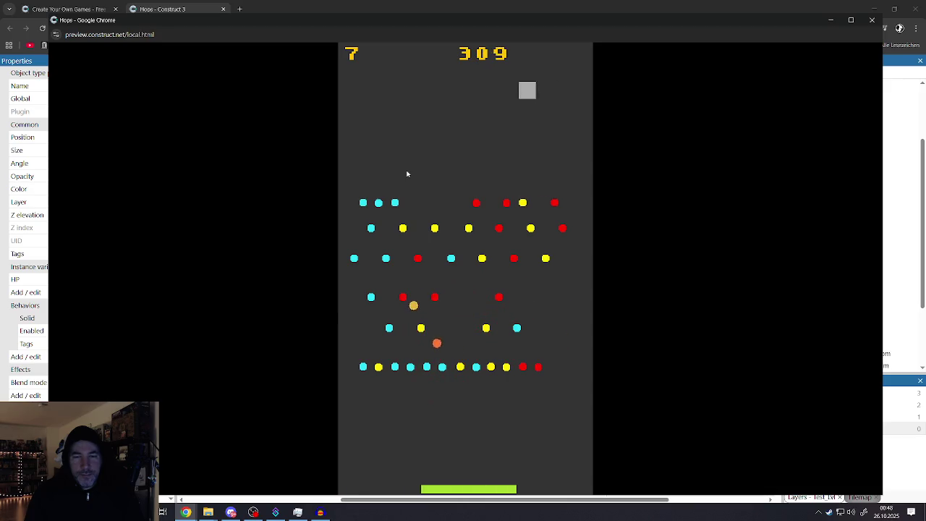
key(Left)
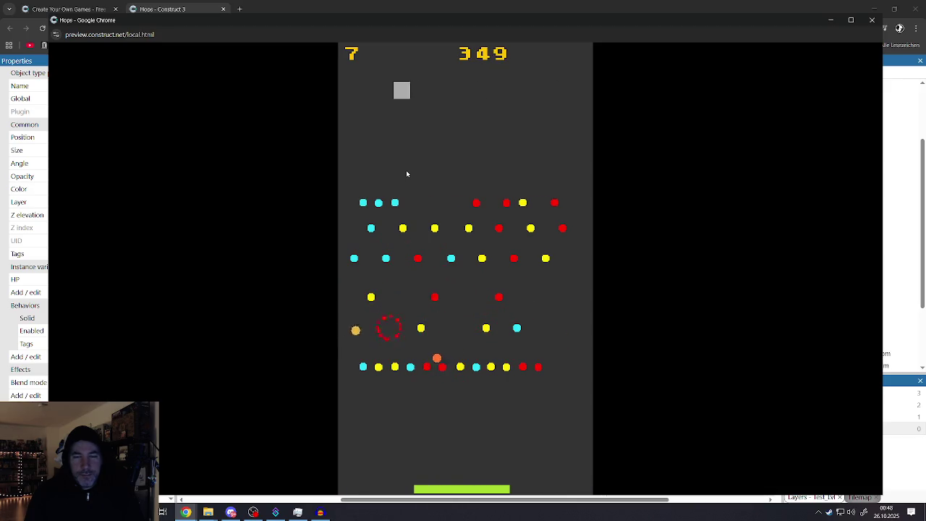
key(Right)
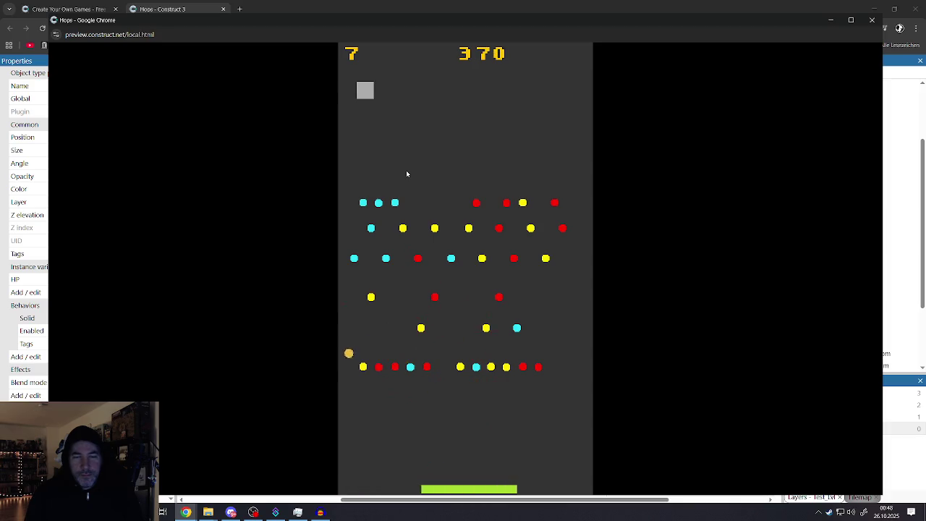
key(Left)
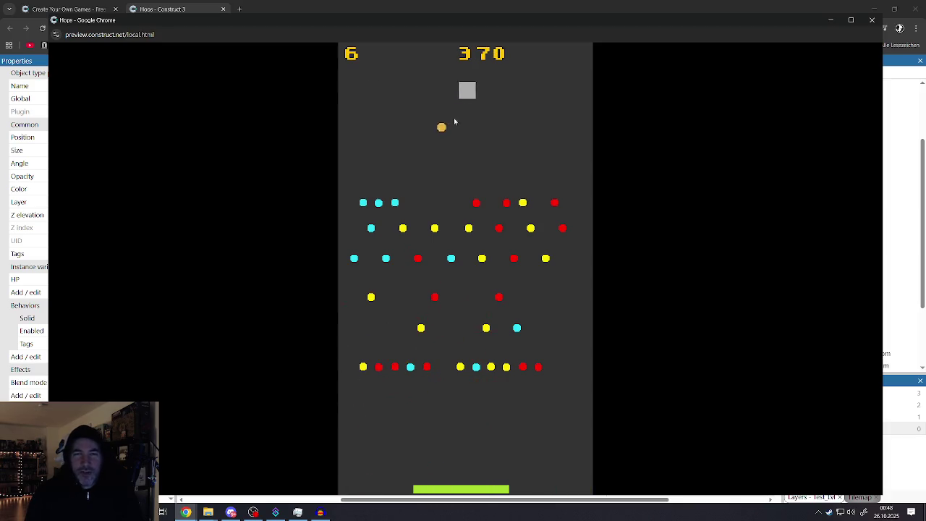
key(Right)
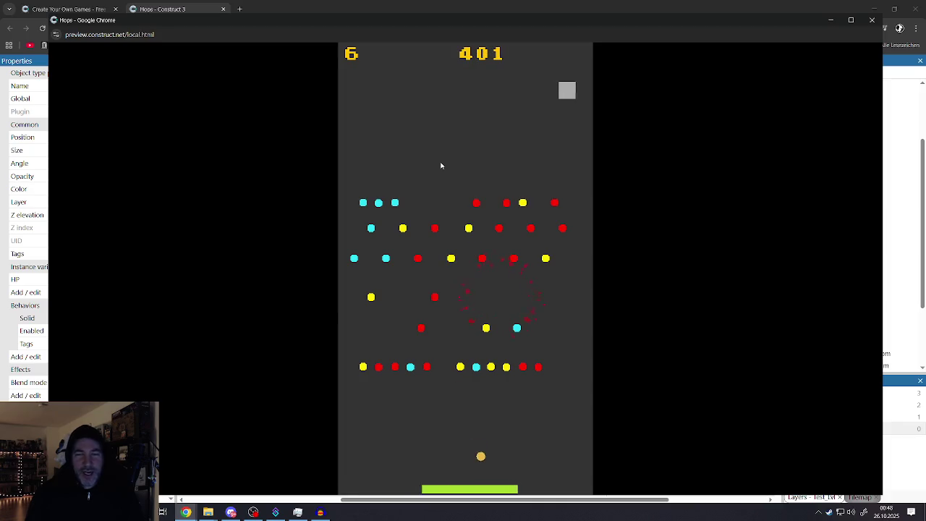
key(Left)
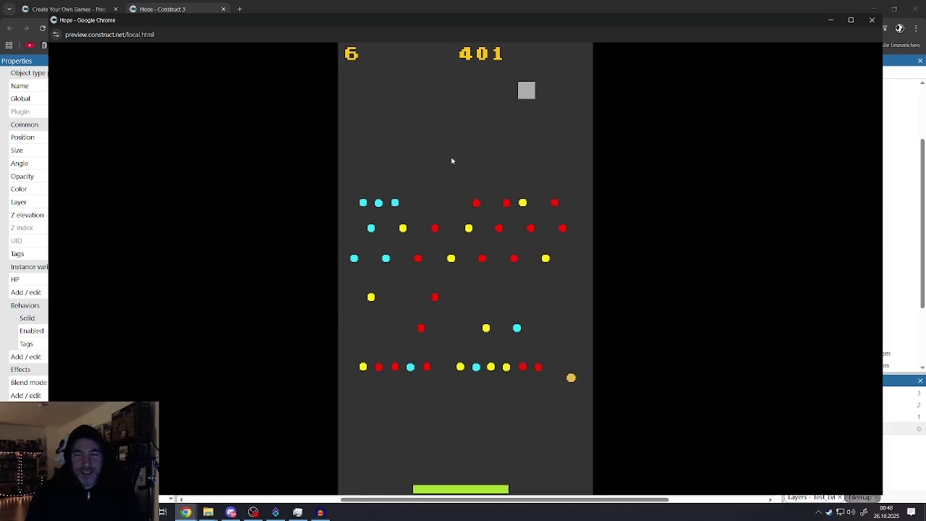
key(Right)
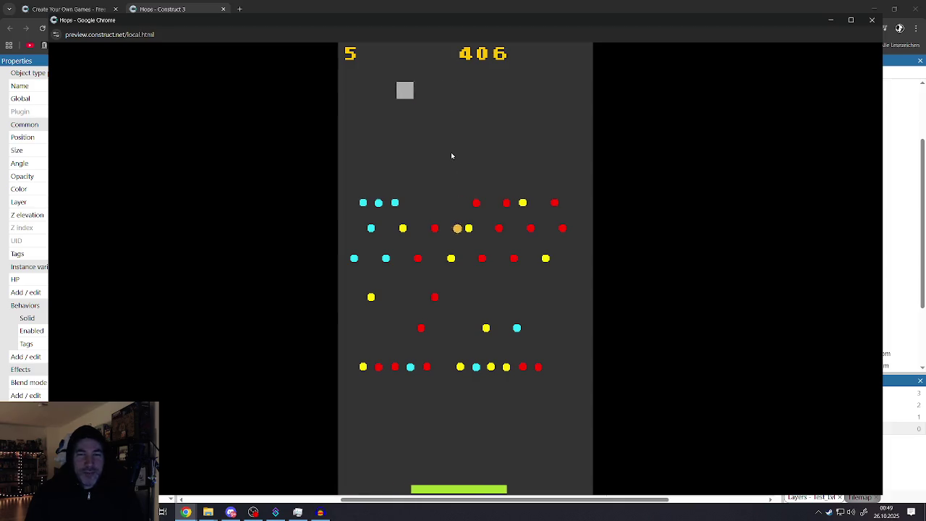
key(Left)
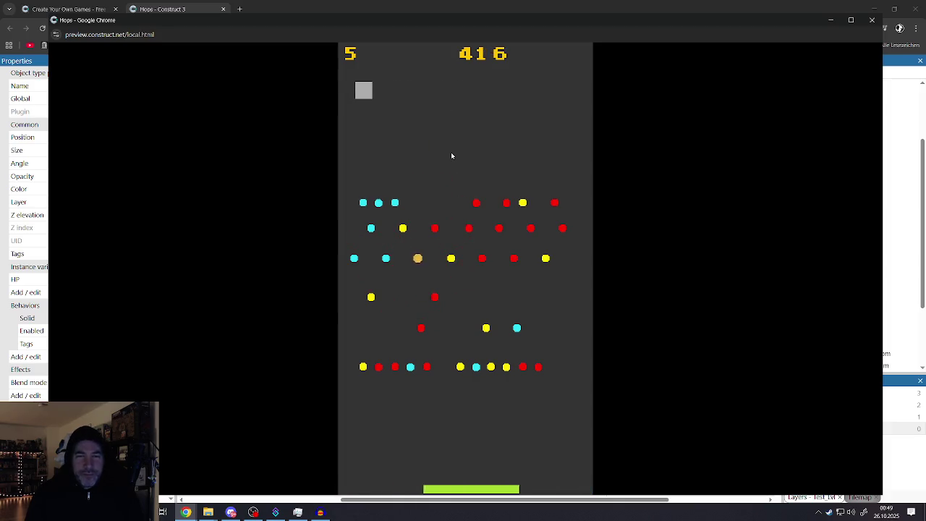
key(Right)
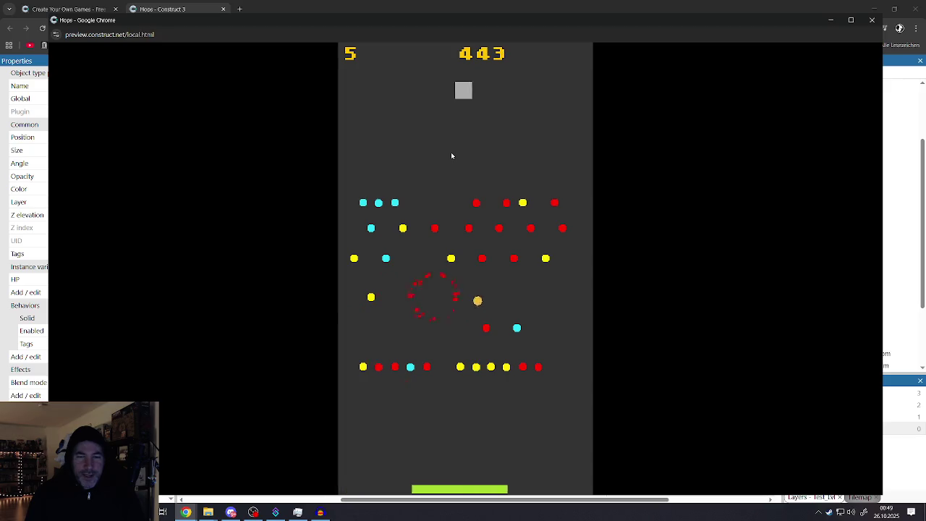
key(Left)
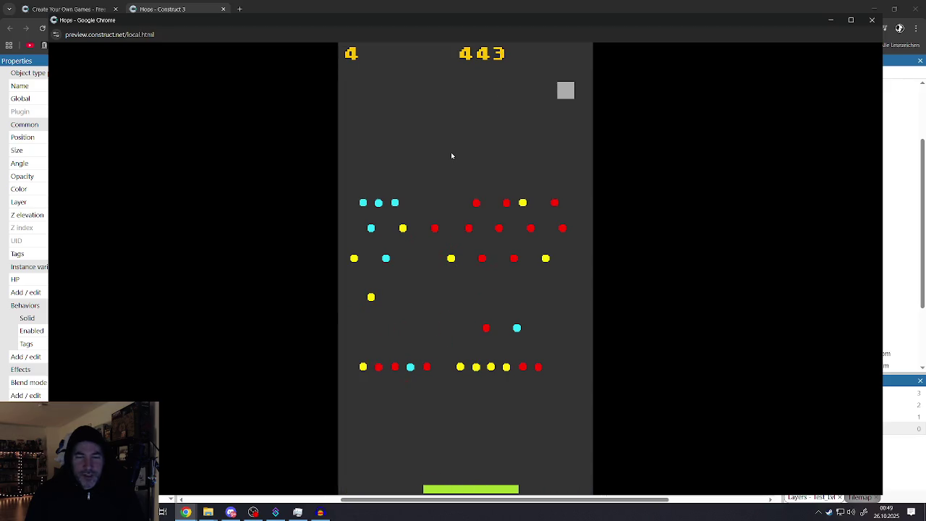
key(Right)
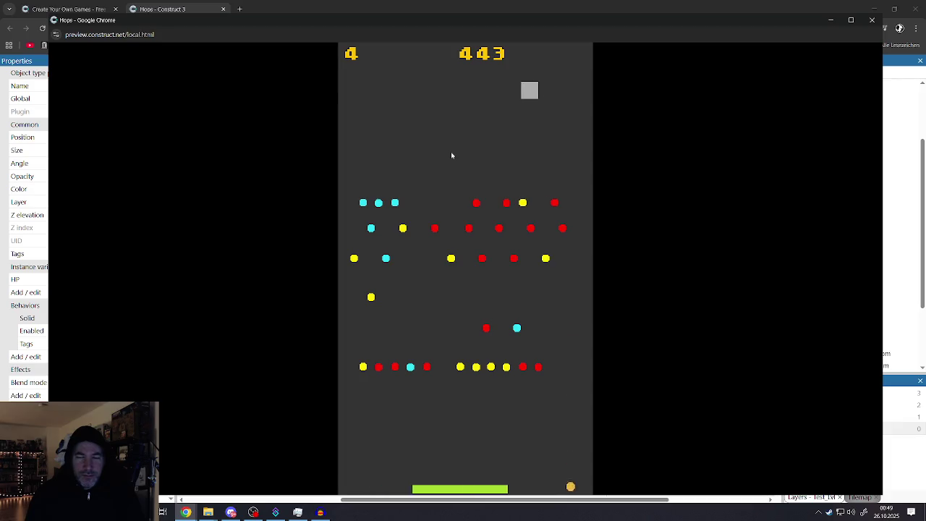
key(Left)
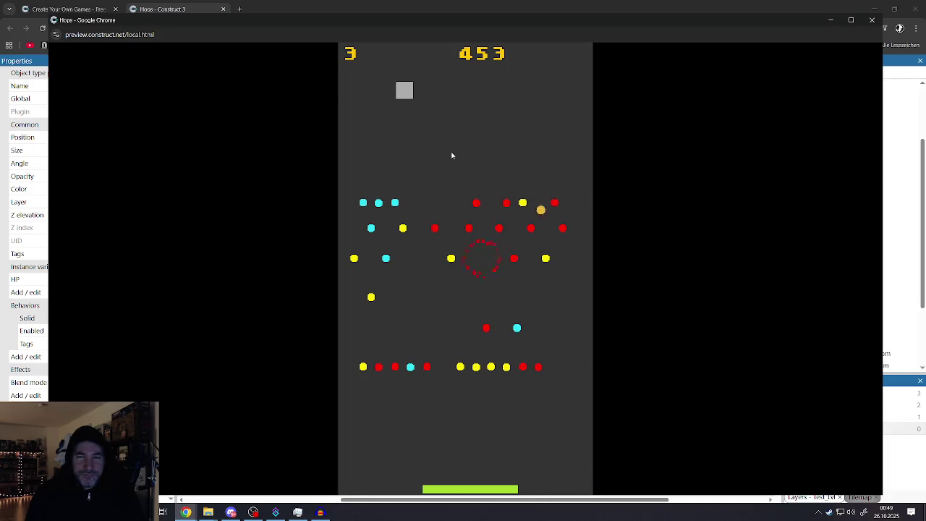
key(Right)
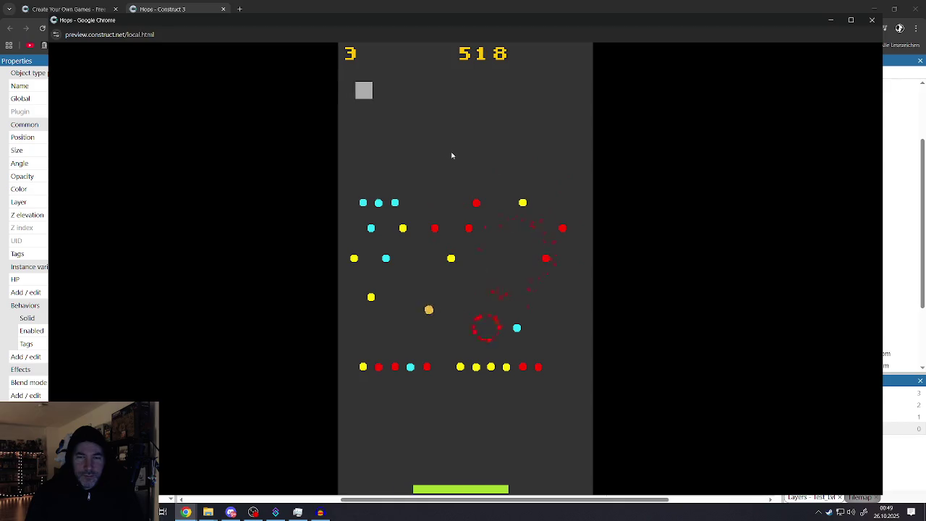
key(Left)
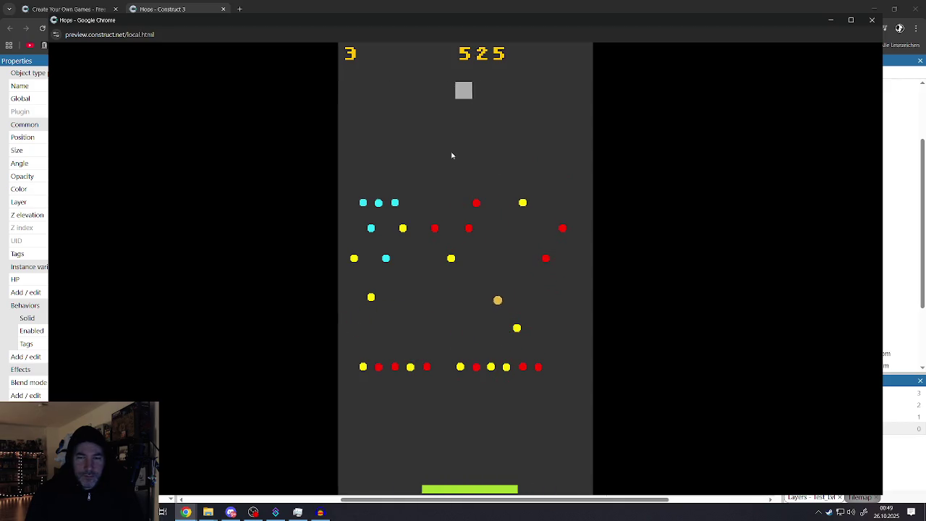
key(Right)
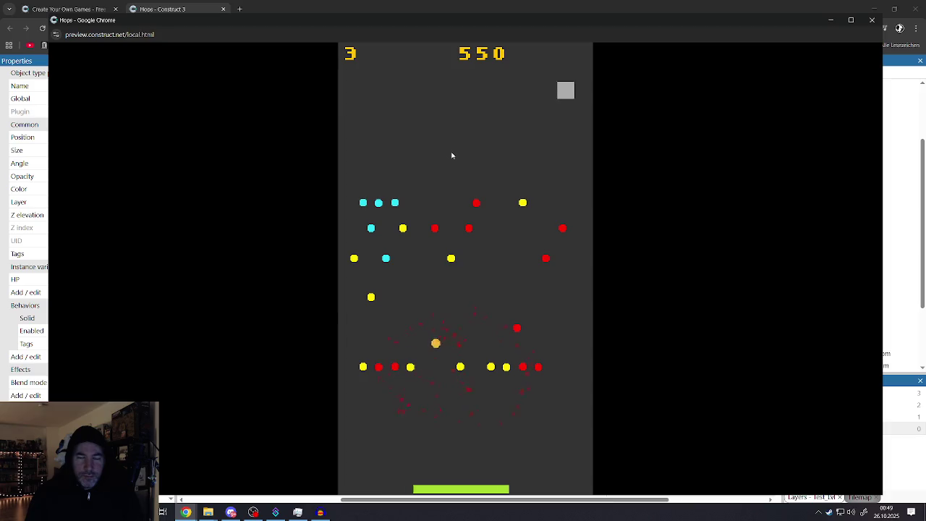
key(Left)
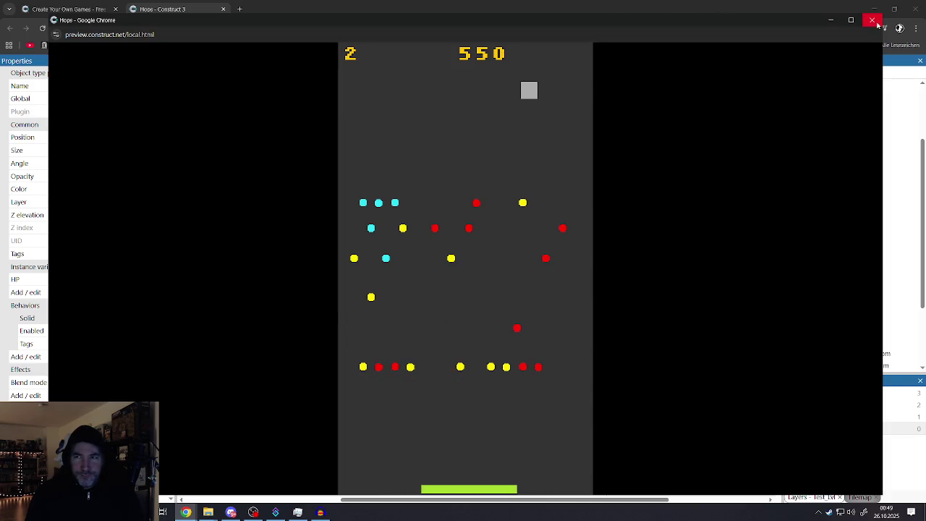
key(ctrl+w)
Look over the level's event sheet, then go back to the Test_Lvl layout
click(594, 205)
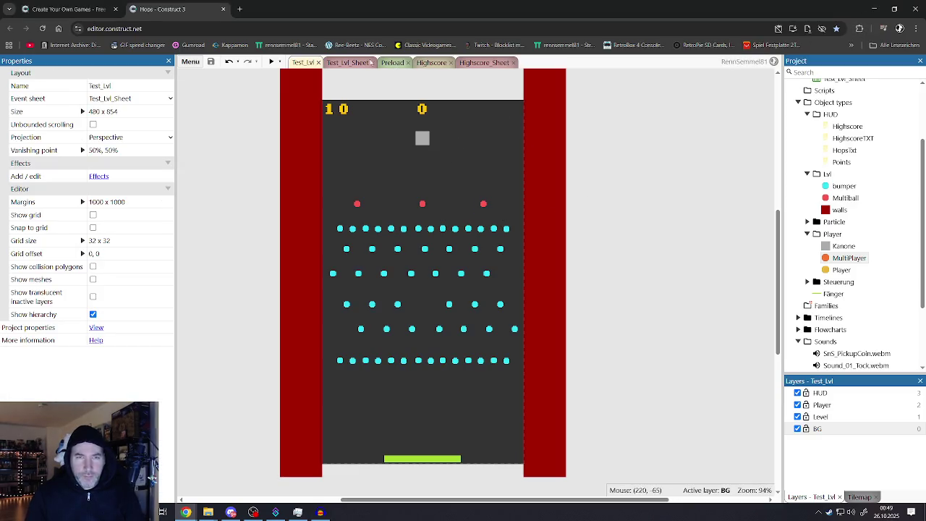
click(339, 63)
scroll(410, 279, down, 2)
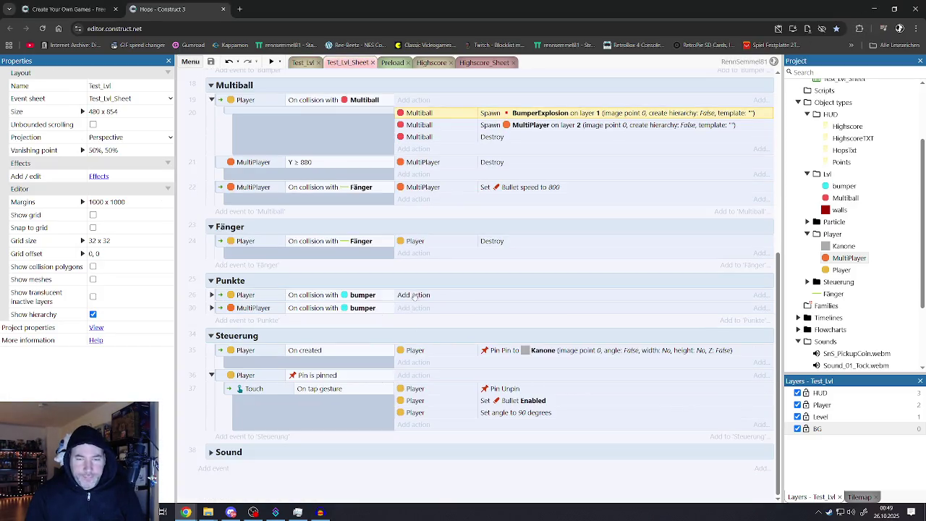
scroll(407, 300, up, 5)
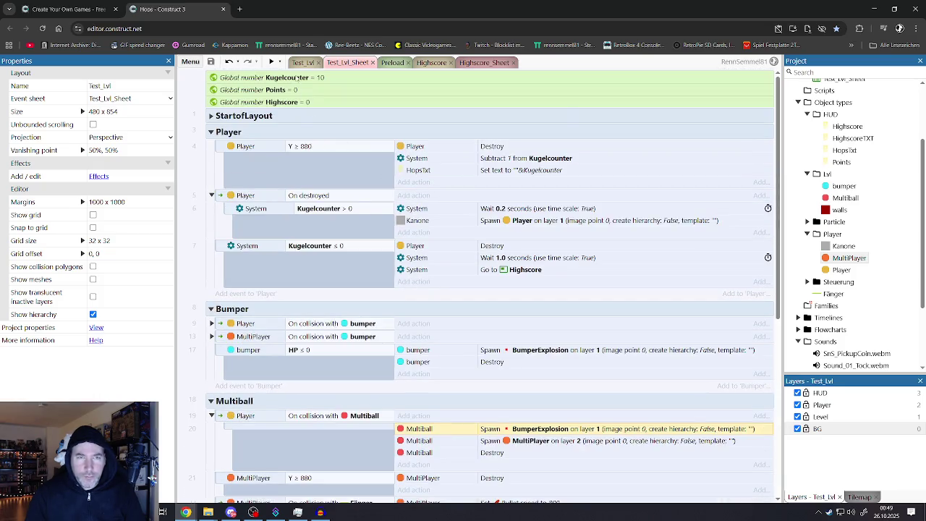
click(304, 62)
In the Preload layout, set the Player ball's bullet acceleration to -50
click(391, 62)
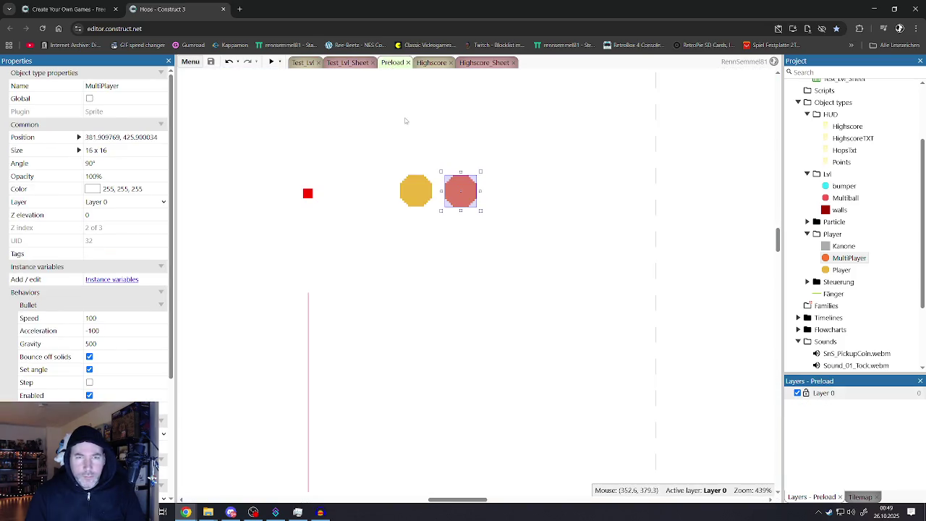
click(407, 188)
click(847, 270)
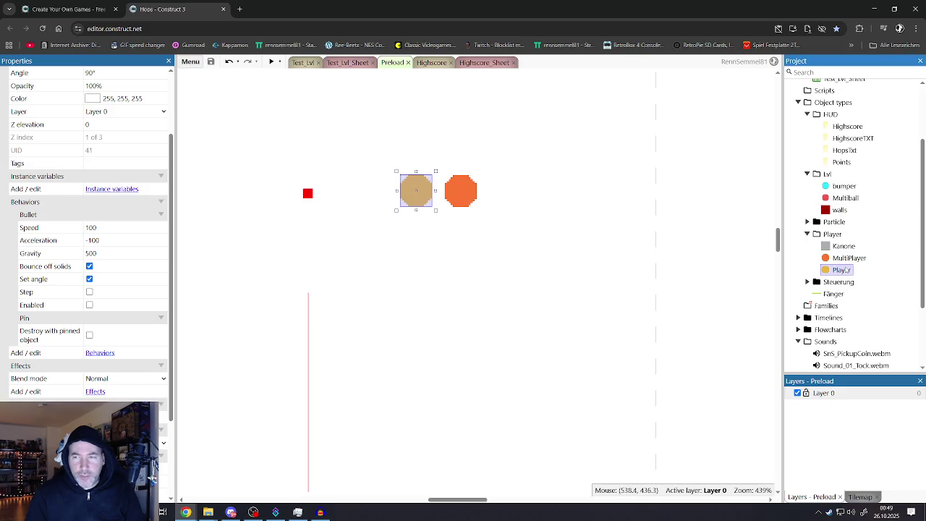
click(95, 239)
text(-50)
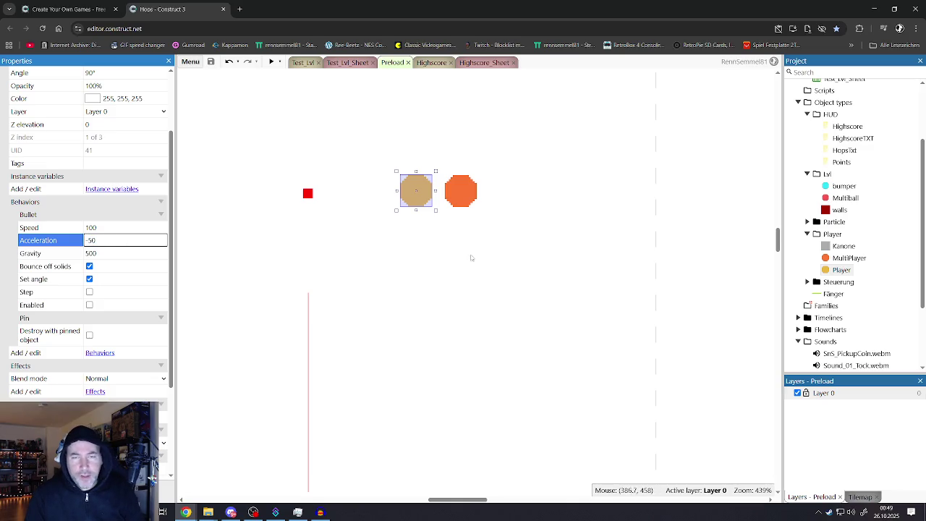
click(471, 258)
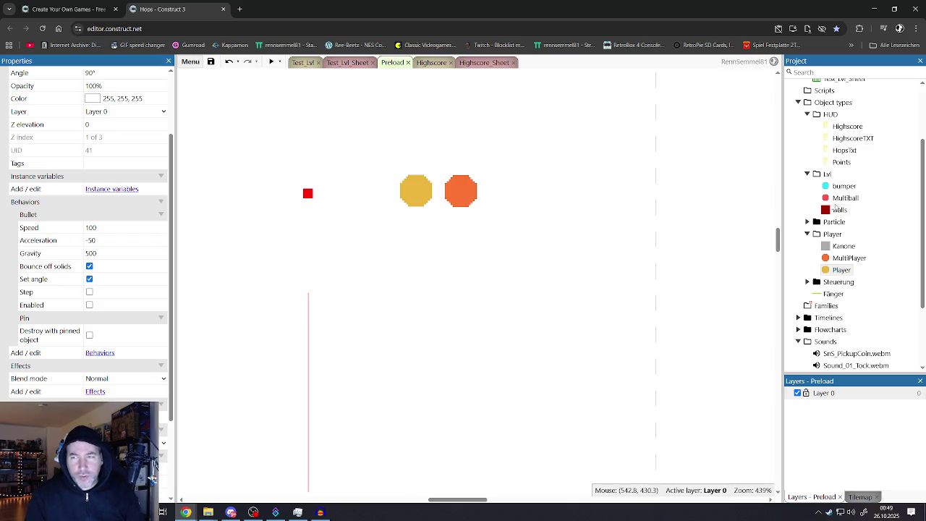
Set MultiPlayer's bullet acceleration to -50 as well and launch a preview
click(847, 258)
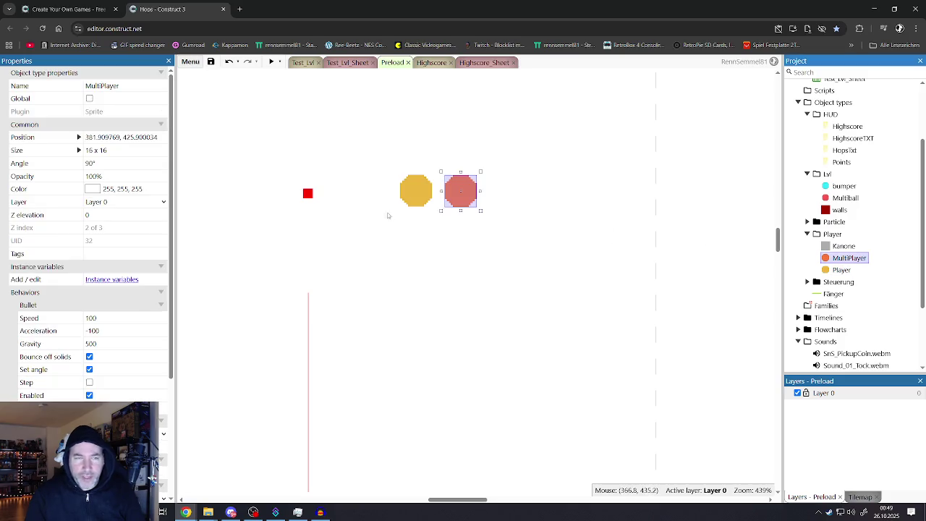
click(107, 332)
text(-50)
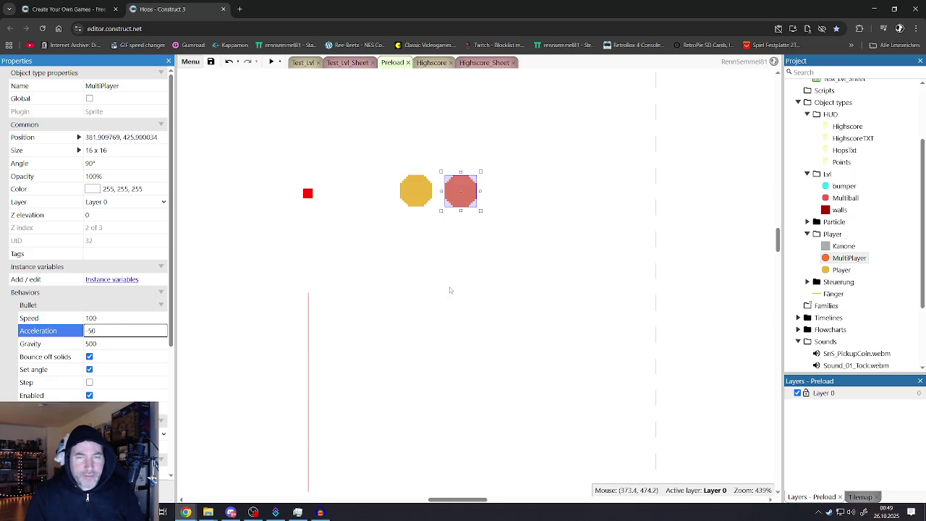
click(365, 129)
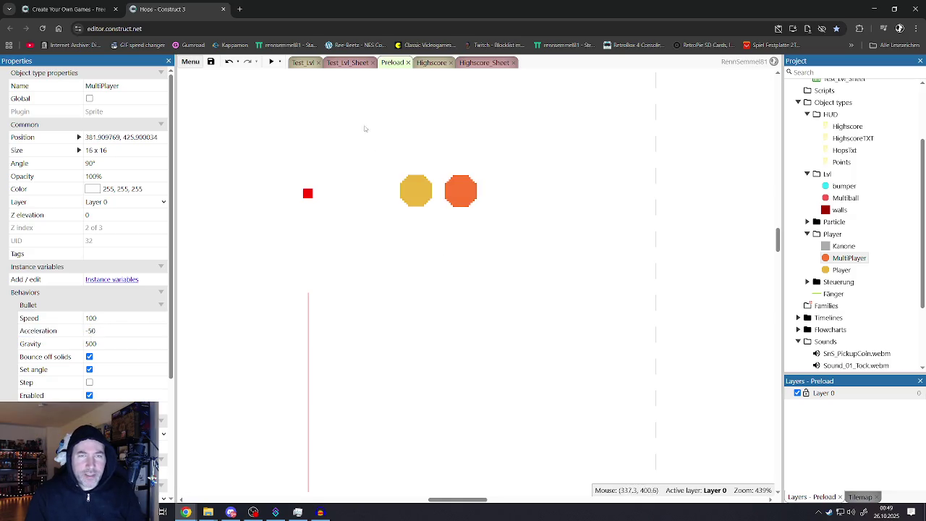
click(304, 63)
Play the maximized preview, dropping seven balls until the 719 highscore appears, then close it
click(271, 62)
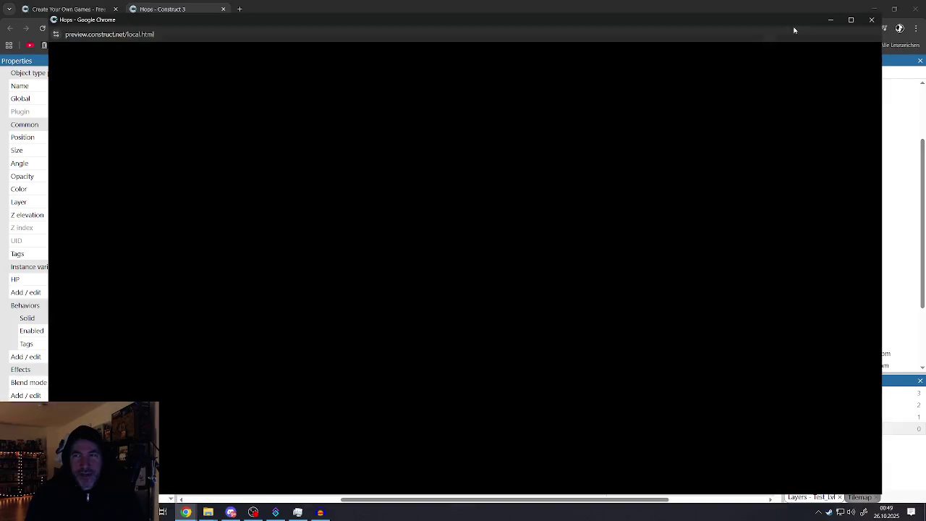
click(852, 21)
click(533, 195)
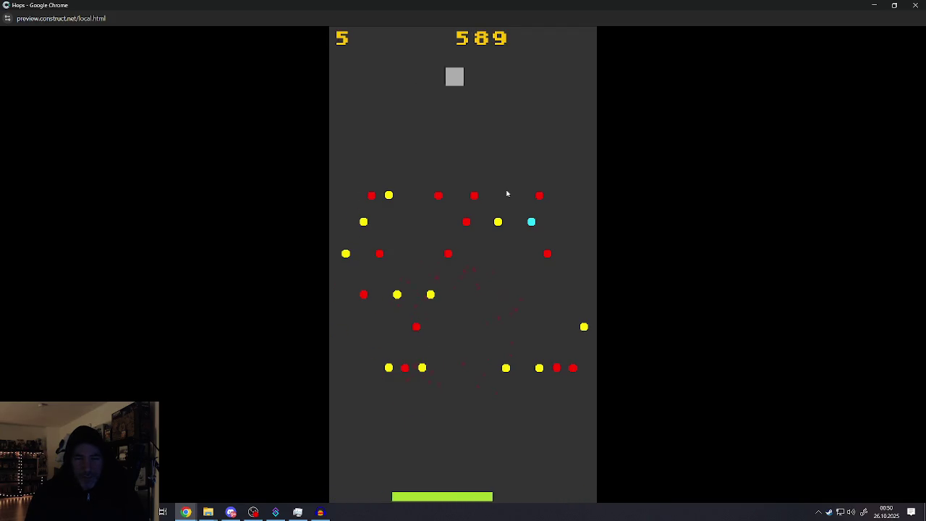
click(507, 194)
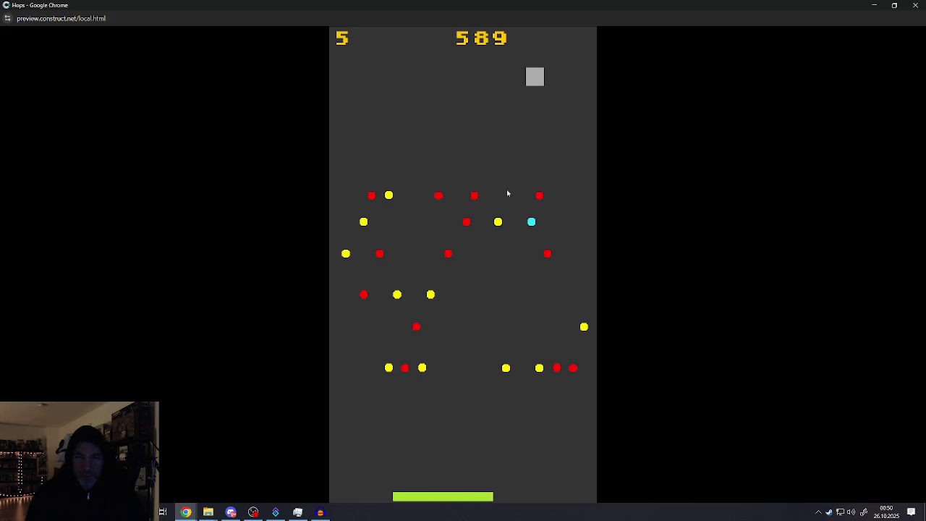
click(508, 194)
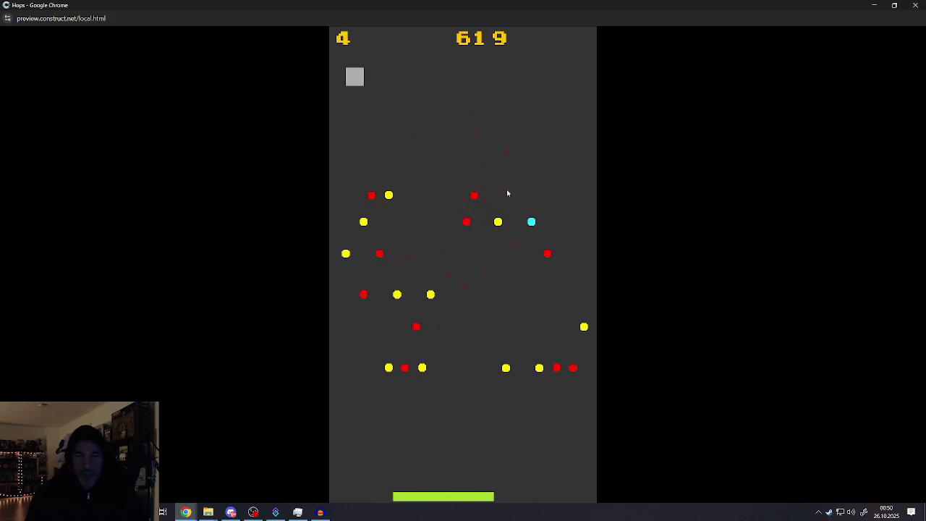
click(507, 193)
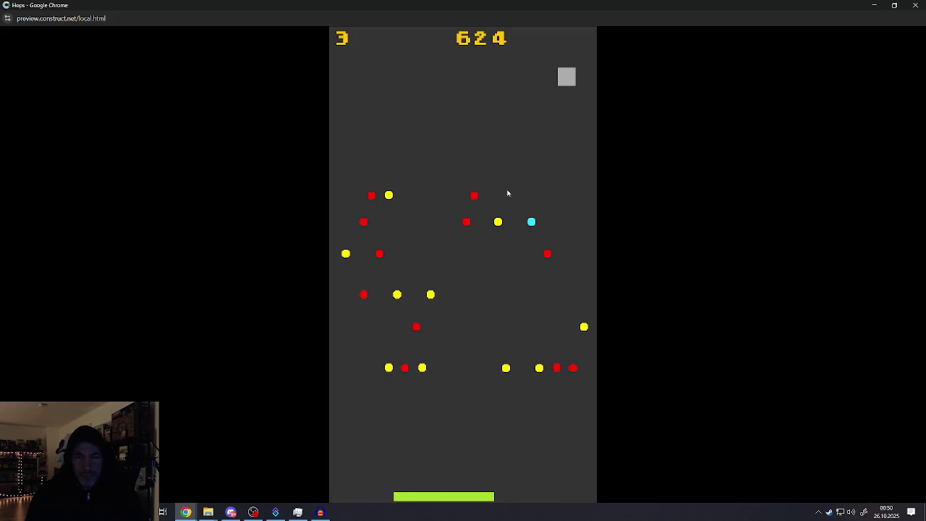
click(508, 193)
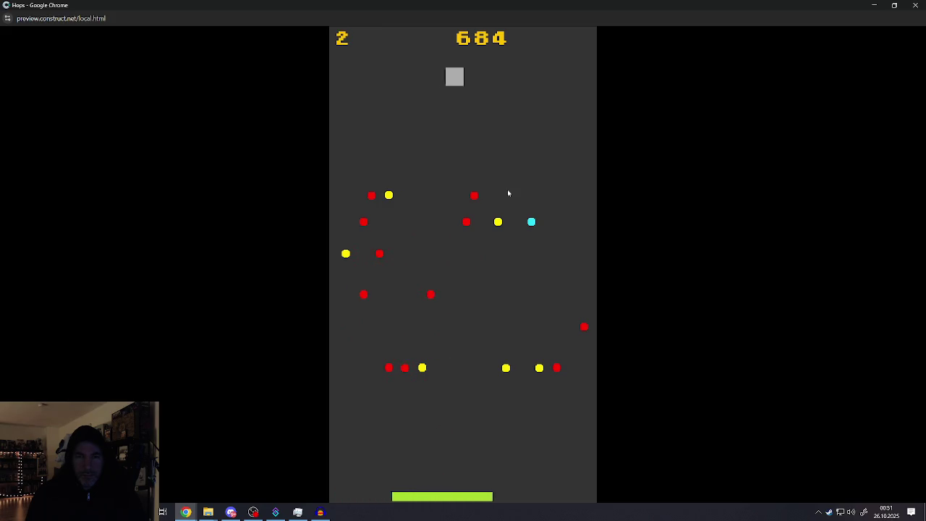
click(508, 193)
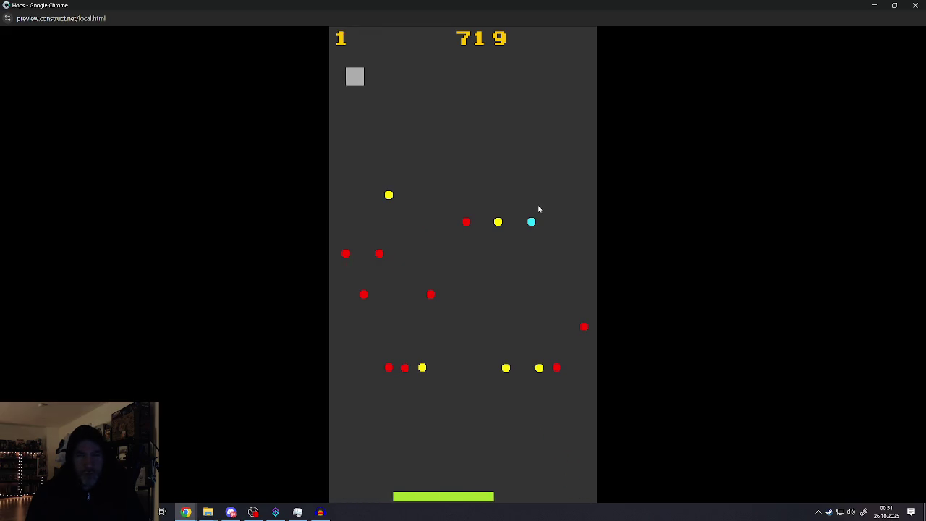
click(443, 154)
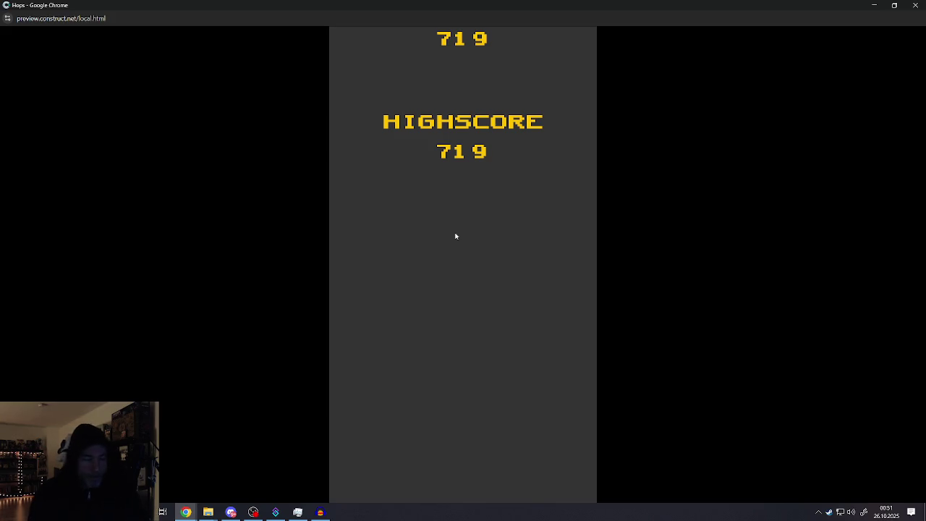
click(913, 6)
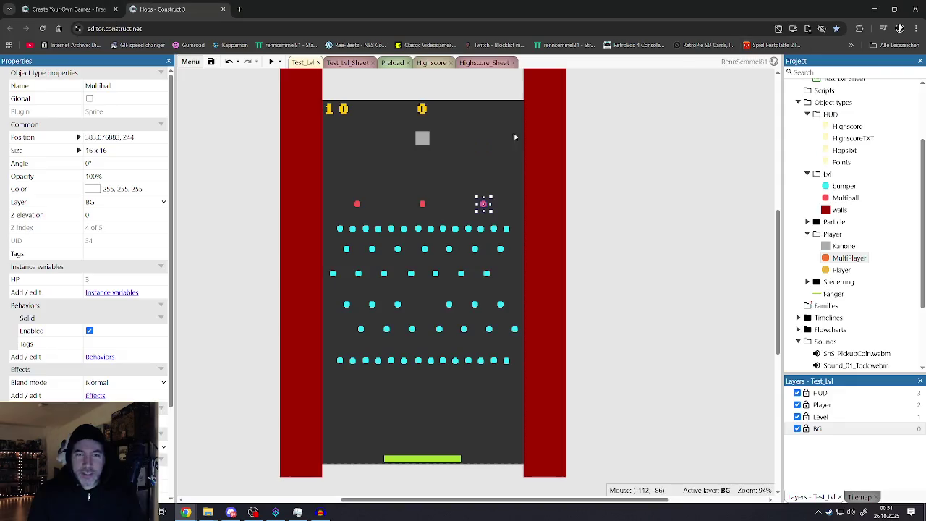
In the Preload layout, set MultiPlayer's bullet acceleration to -75
click(345, 63)
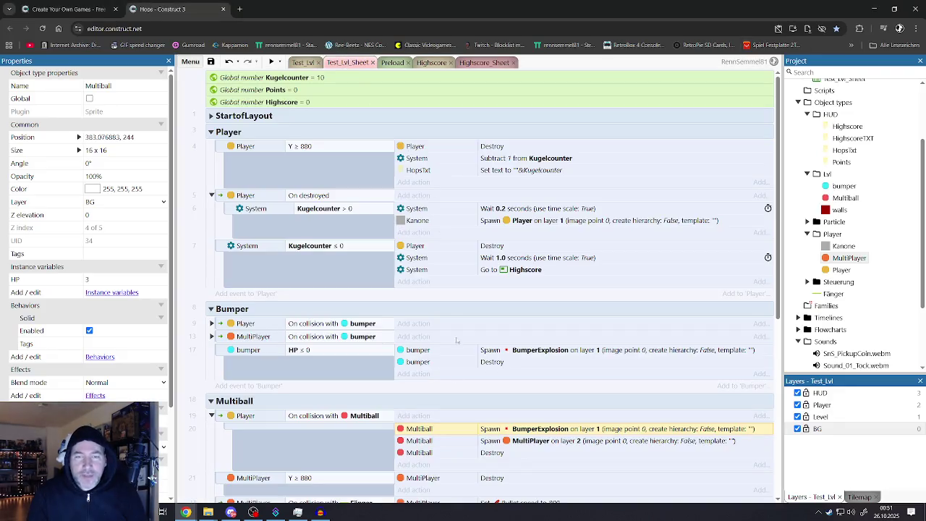
click(391, 63)
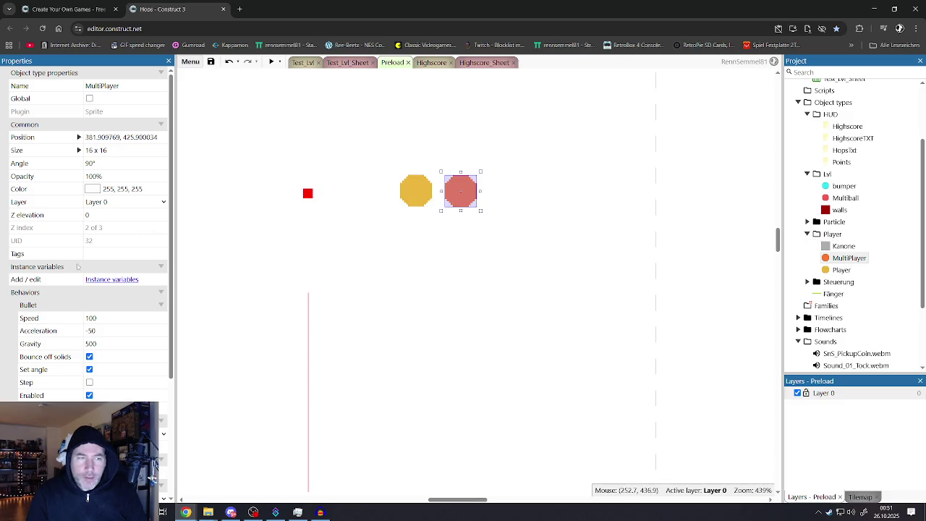
click(96, 332)
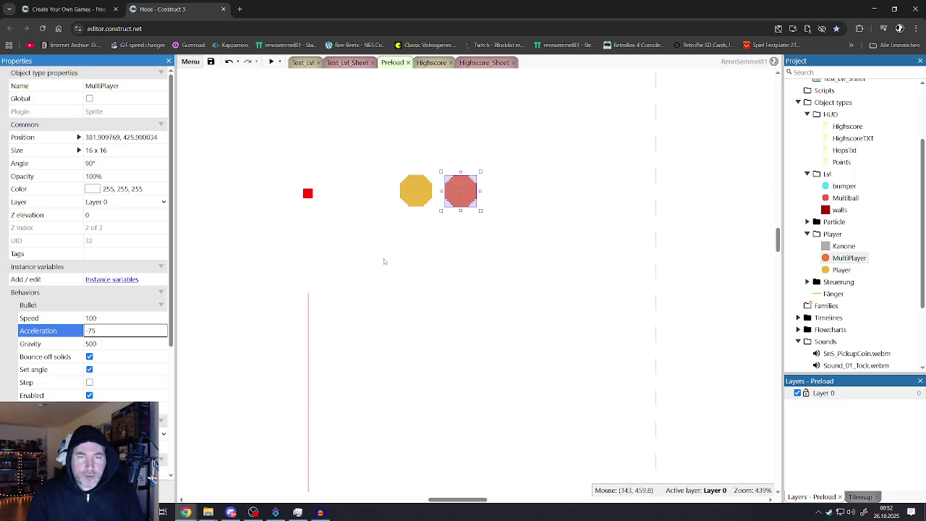
click(409, 193)
Set the Player ball's bullet acceleration to -75 too, then return to Test_Lvl
click(421, 199)
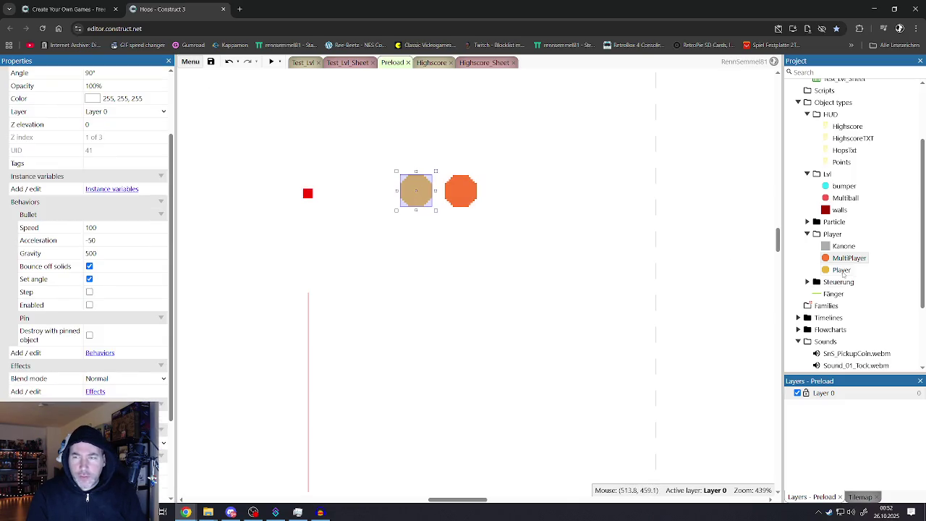
click(842, 270)
click(94, 242)
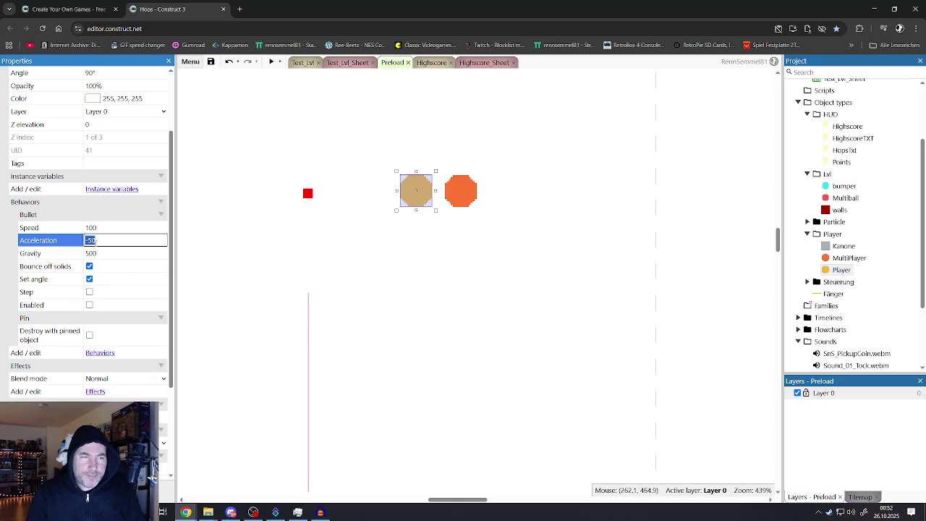
text(-75)
key(Return)
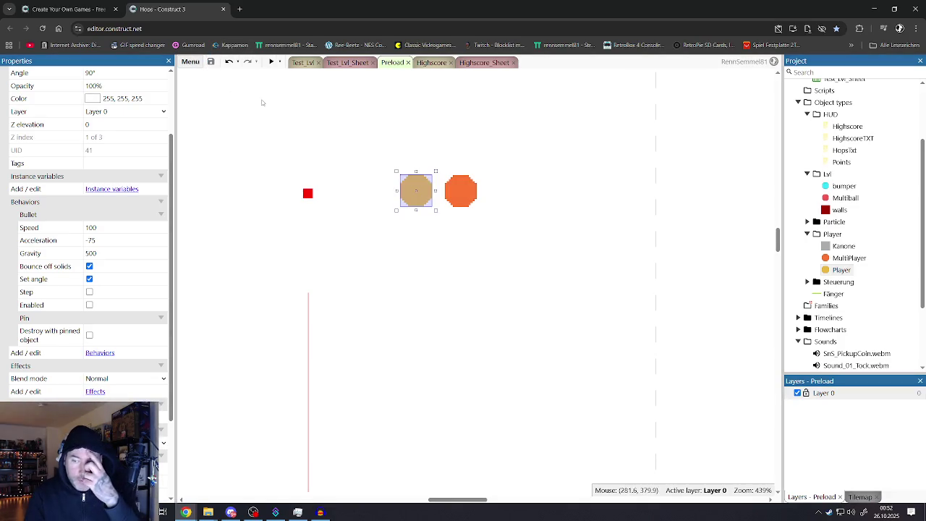
click(301, 63)
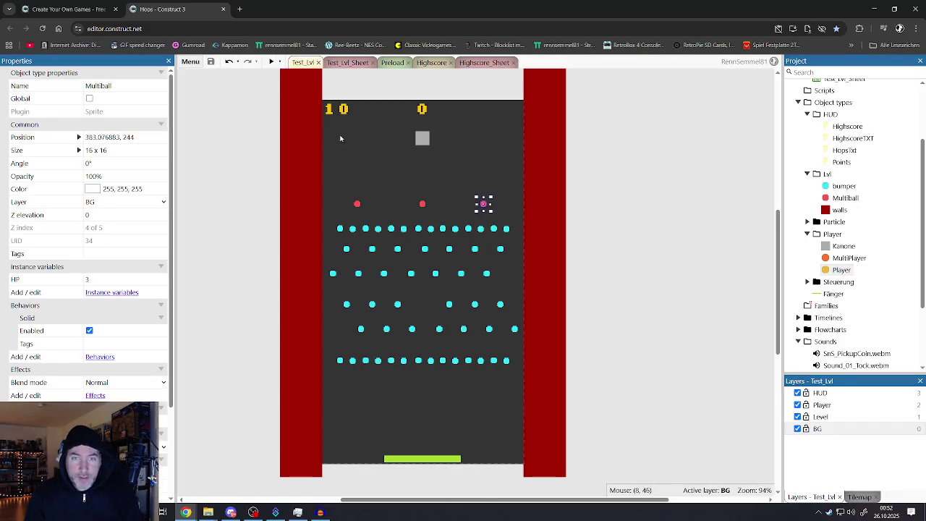
click(636, 187)
click(272, 62)
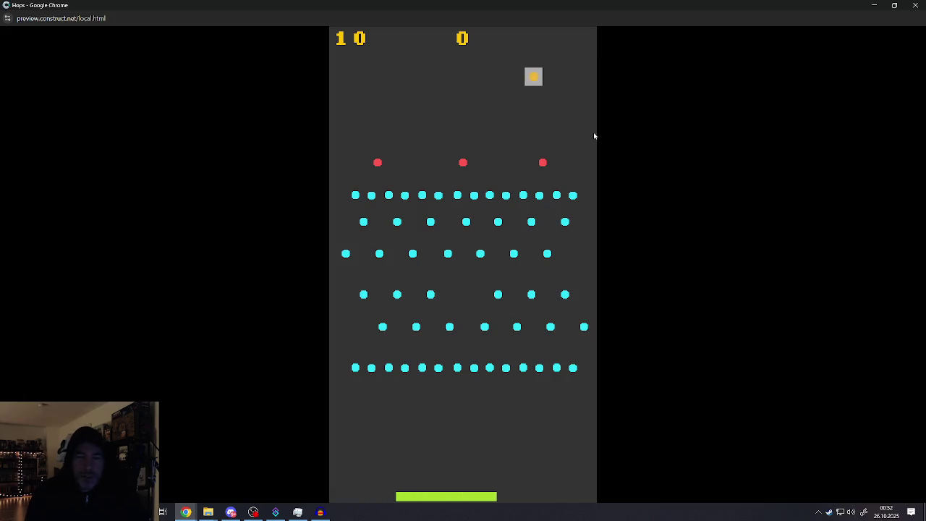
click(595, 135)
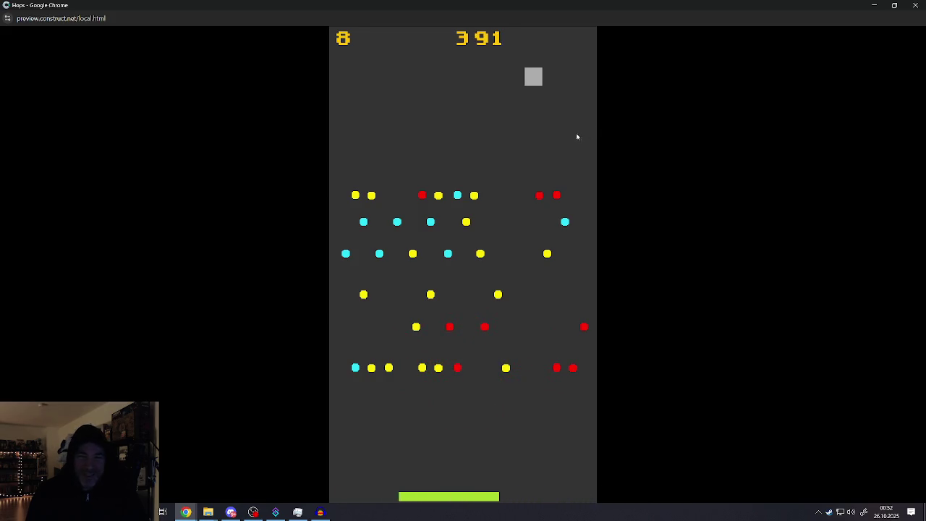
click(564, 131)
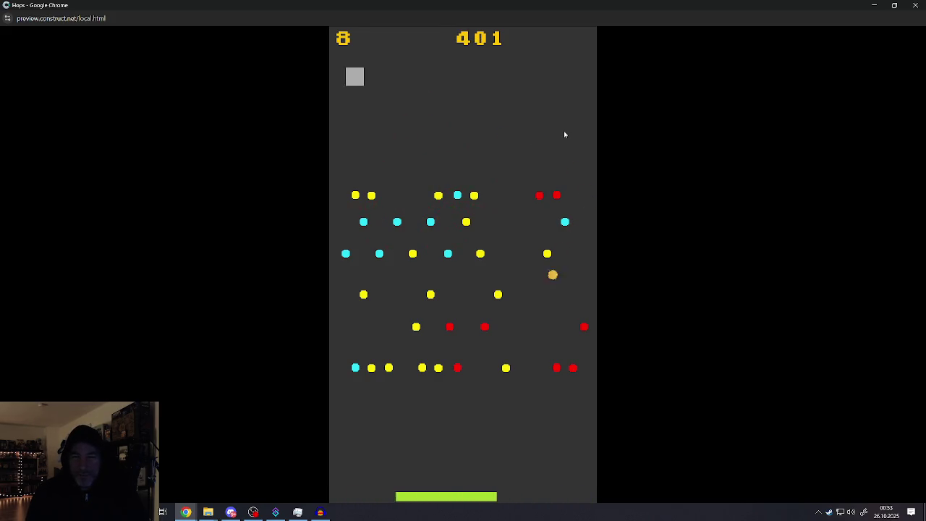
click(565, 135)
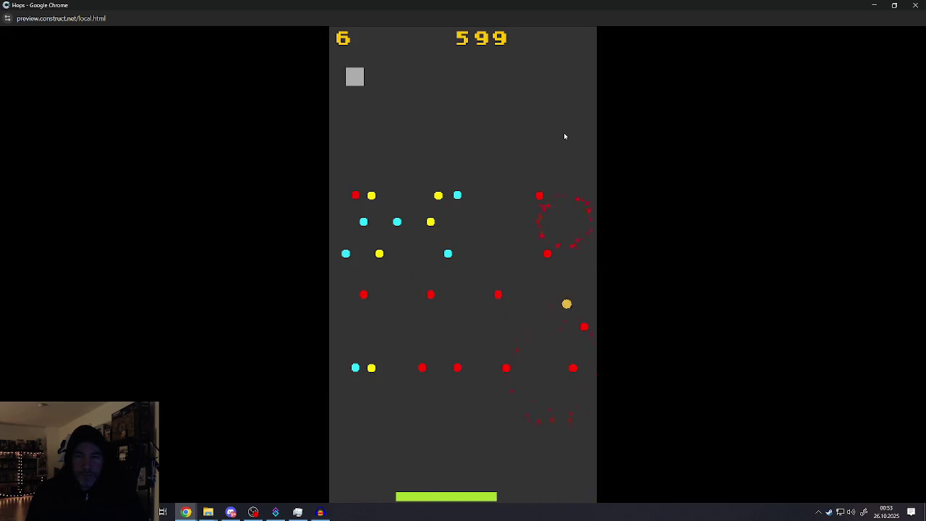
click(565, 136)
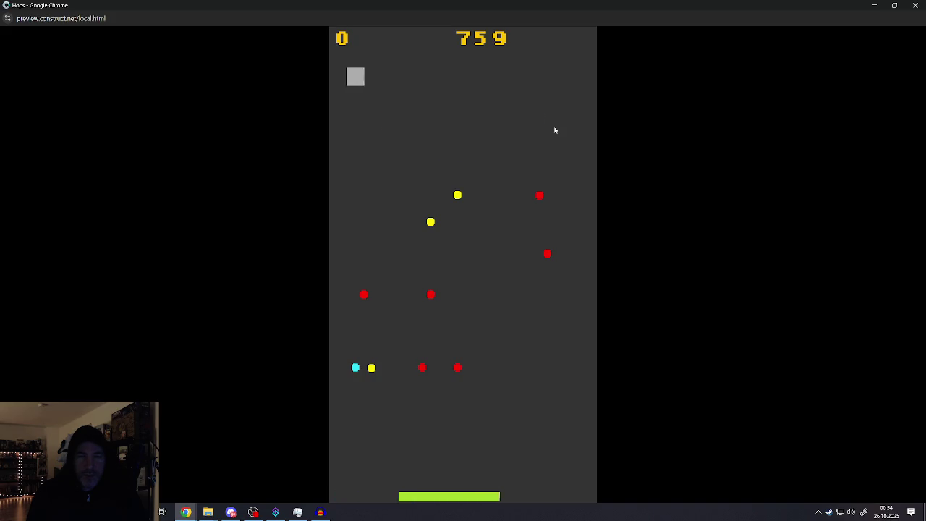
click(915, 5)
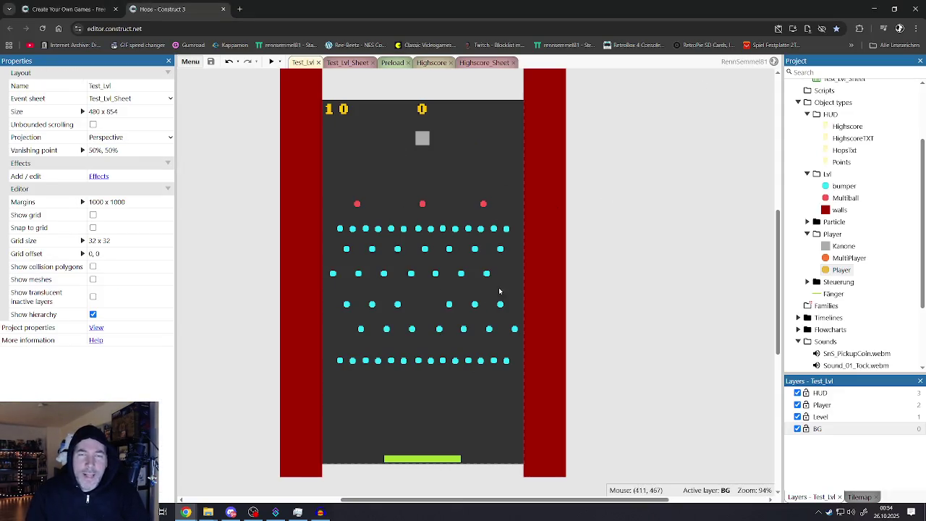
Resize the Test_Lvl layout to 480 x 1600
scroll(841, 162, up, 3)
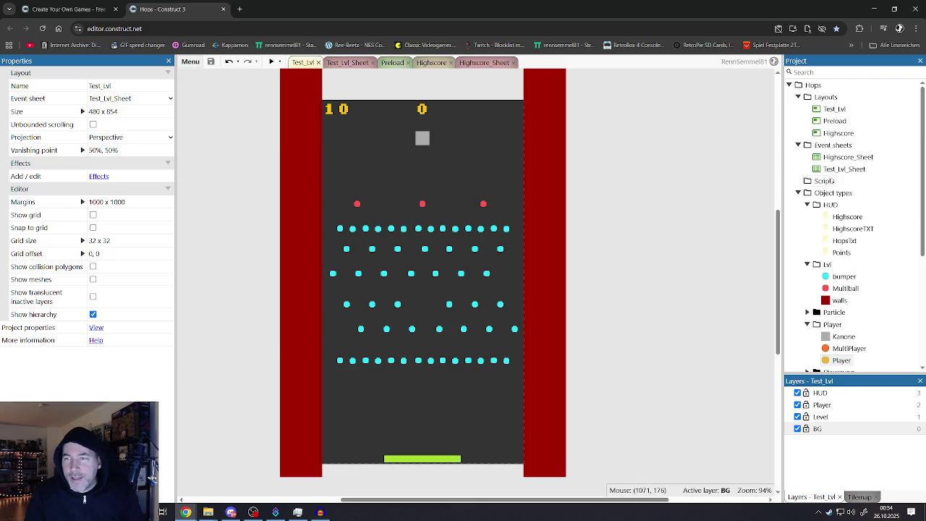
scroll(829, 171, down, 4)
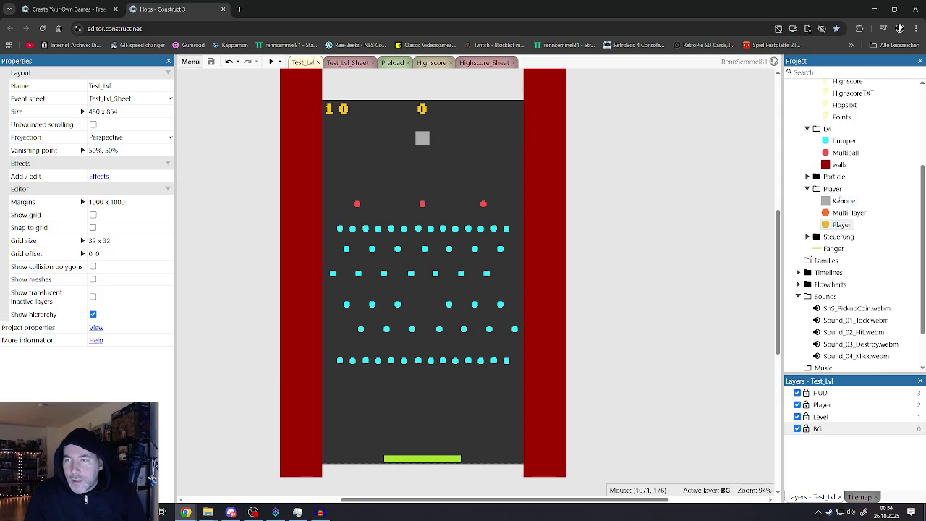
scroll(840, 198, up, 4)
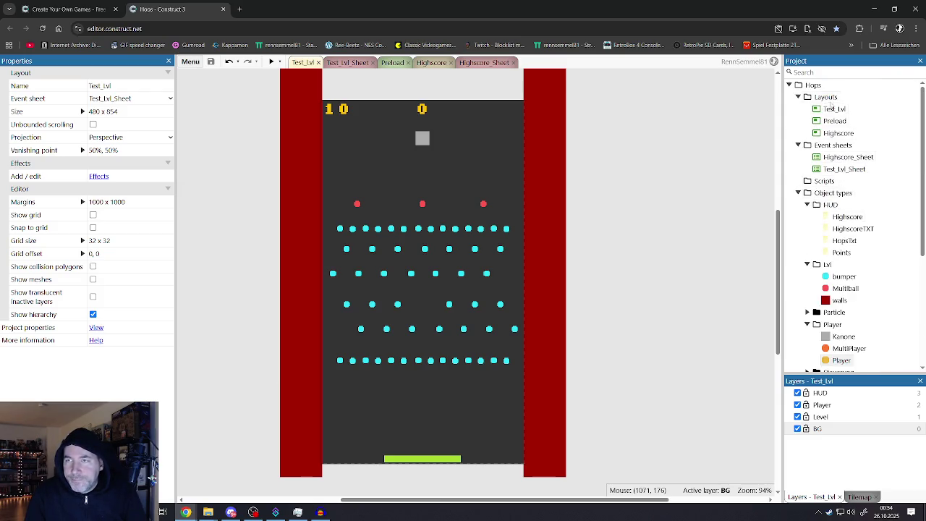
click(834, 109)
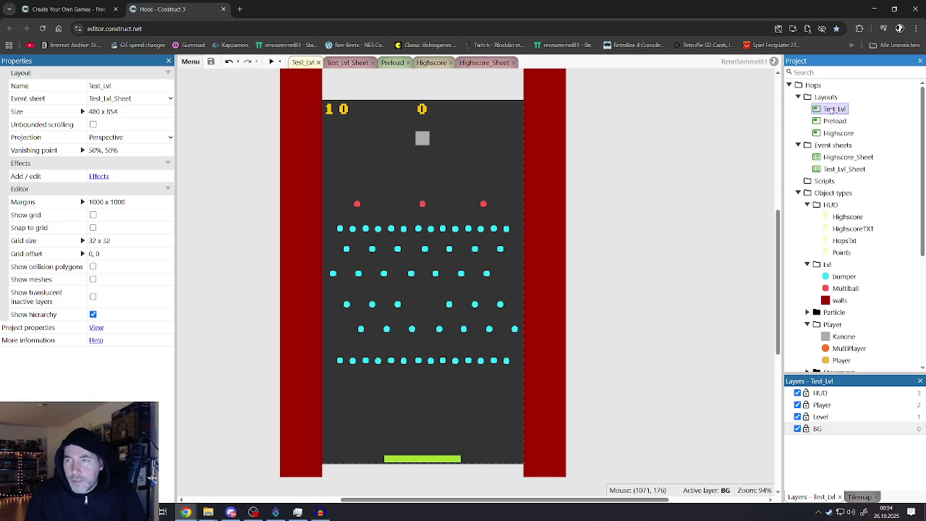
click(119, 111)
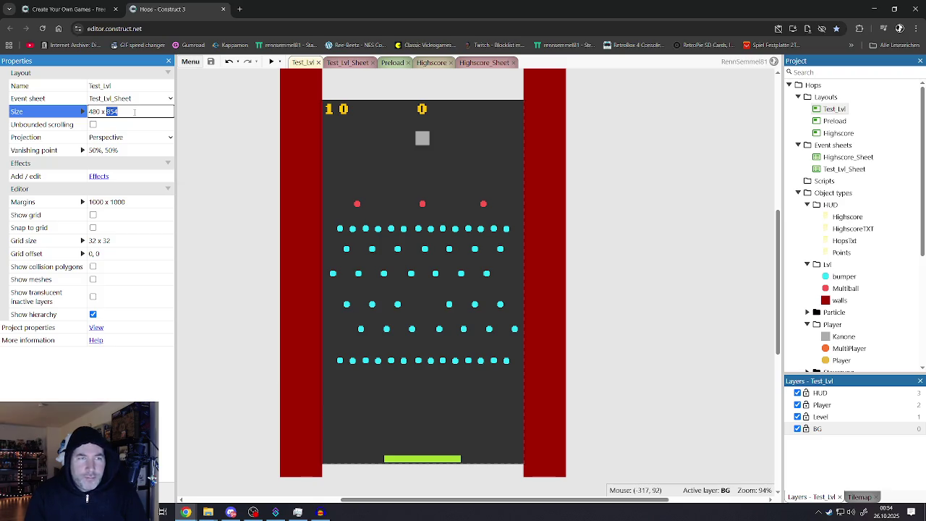
text(1600)
key(Tab)
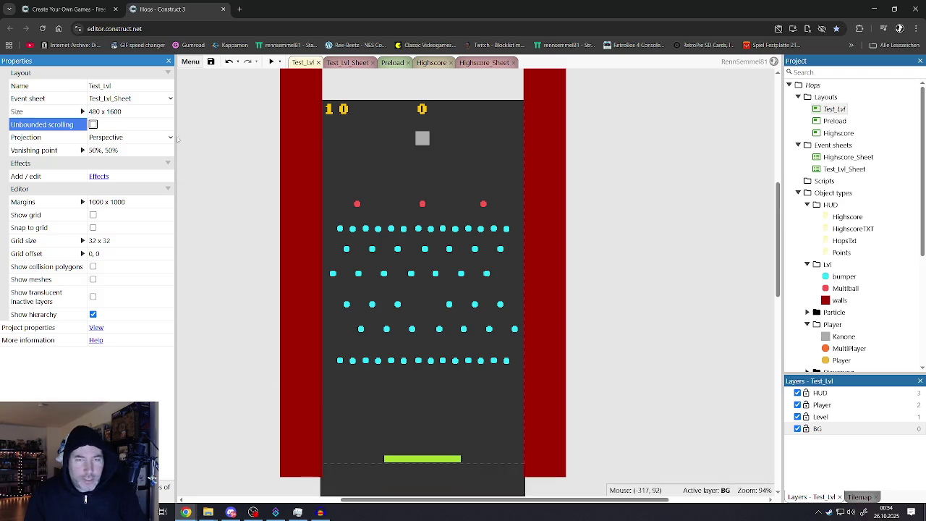
Move the Fänger paddle down to the new bottom of the level
scroll(431, 275, down, 5)
scroll(487, 315, up, 3)
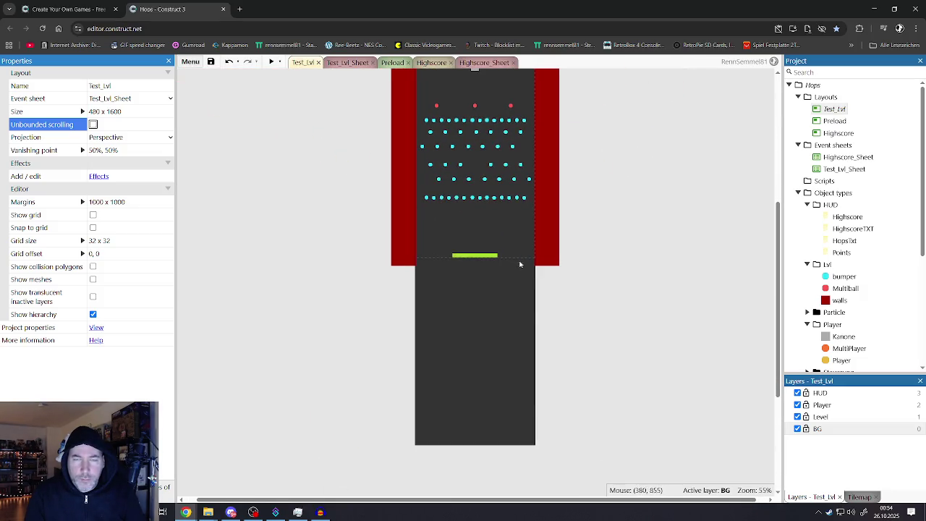
drag(482, 257, 486, 379)
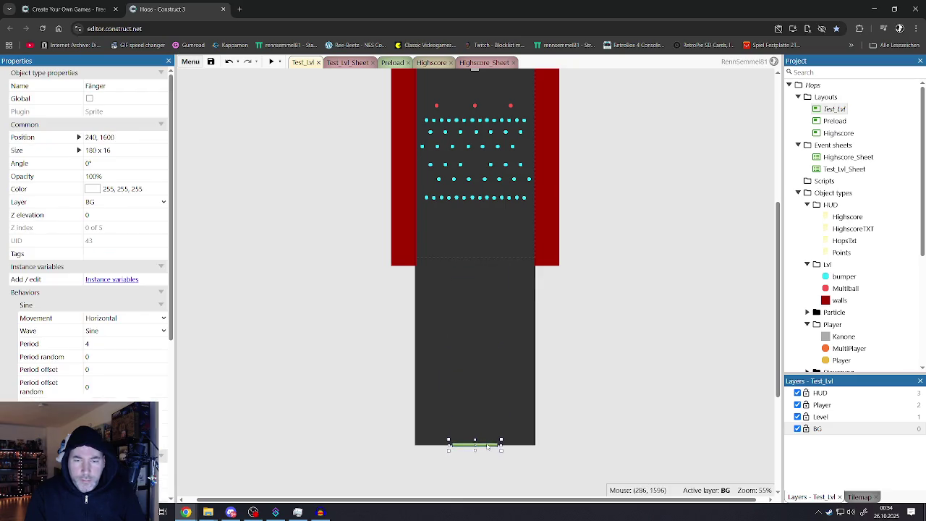
click(553, 383)
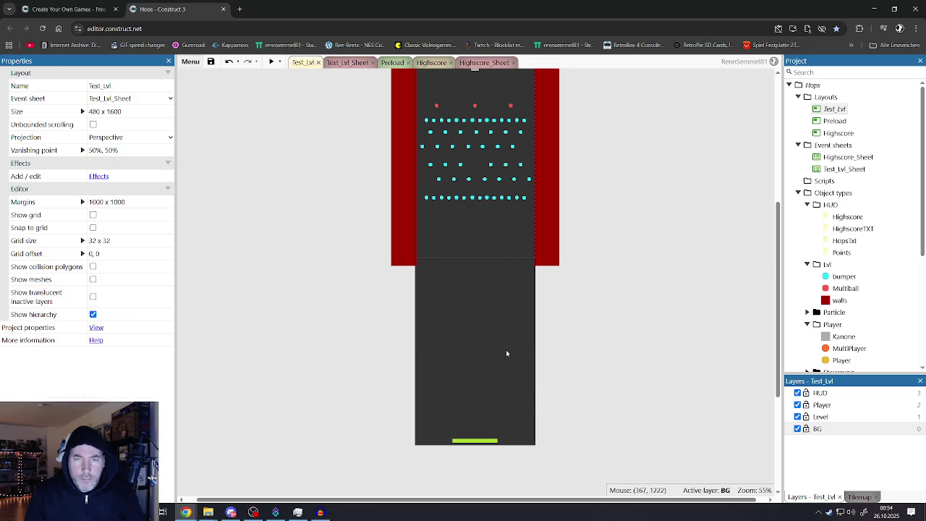
Copy the bumper rows lower down to fill the taller level
scroll(505, 349, down, 3)
mouse_move(389, 185)
mouse_down()
mouse_move(636, 264)
mouse_move(633, 279)
mouse_up()
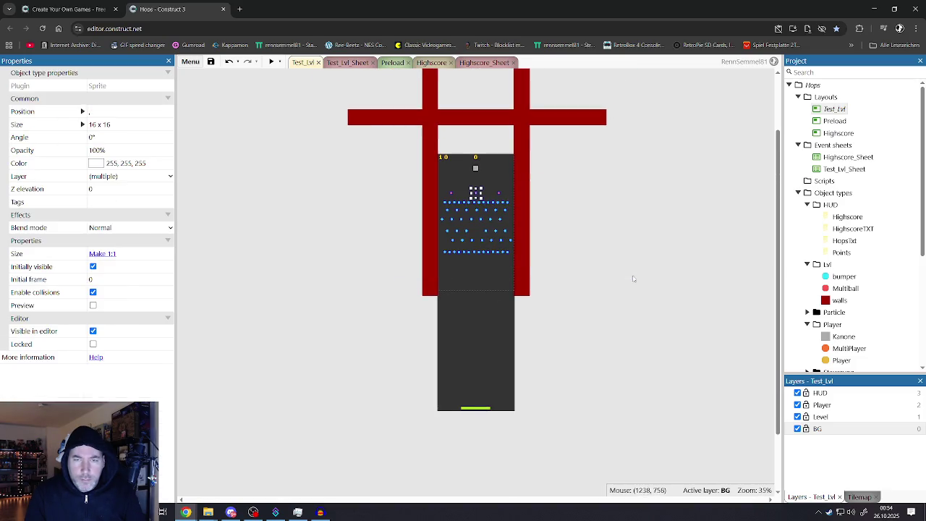
click(392, 211)
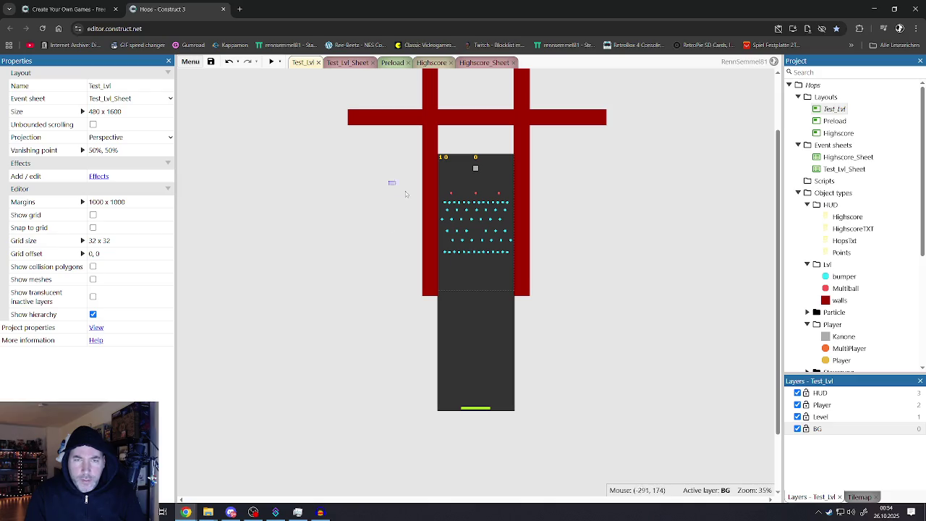
drag(405, 194, 557, 287)
click(393, 205)
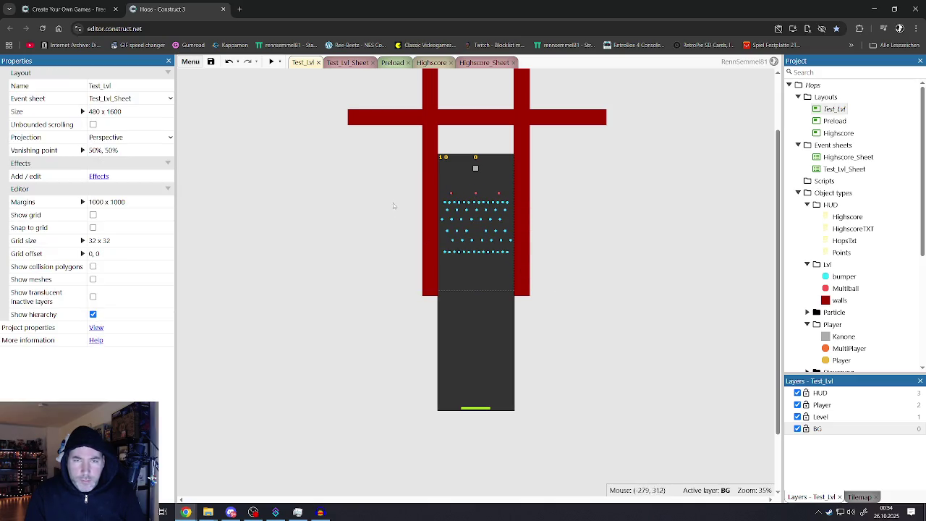
mouse_move(397, 199)
mouse_down()
mouse_move(577, 263)
mouse_move(505, 268)
mouse_move(475, 305)
mouse_move(477, 318)
mouse_up()
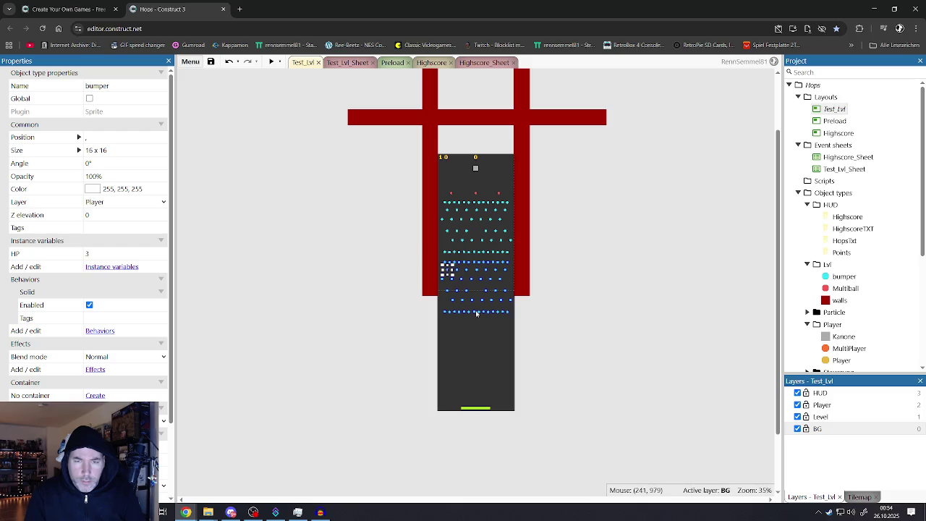
drag(480, 332, 481, 371)
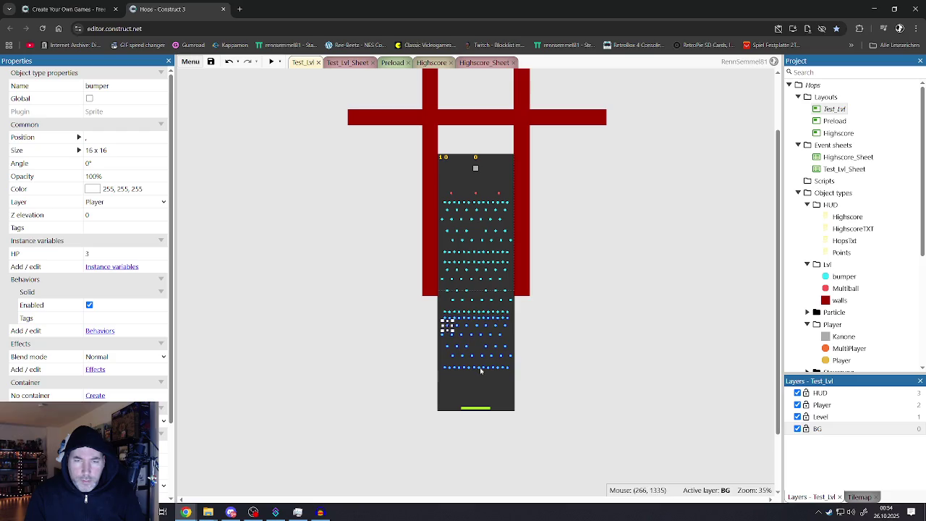
click(542, 346)
Stretch both red side walls down to the paddle, then open Test_Lvl_Sheet
click(424, 288)
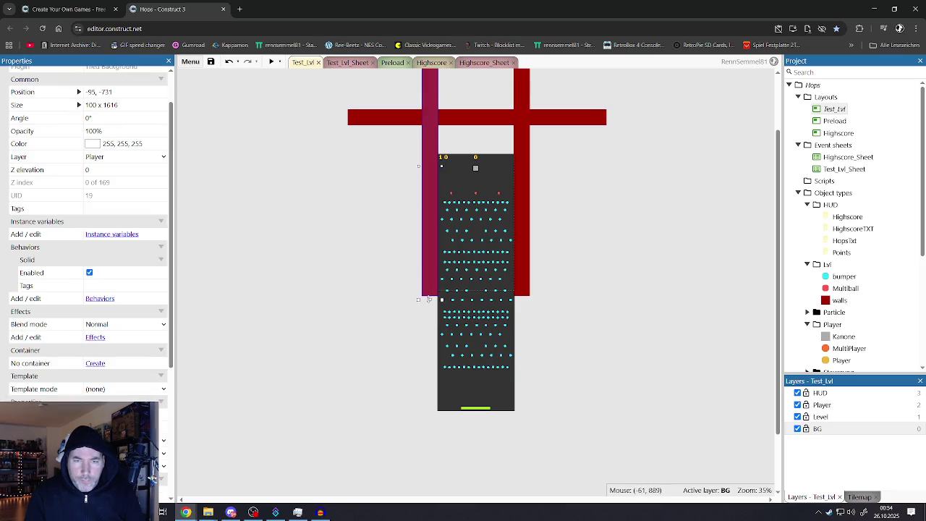
drag(429, 299, 430, 387)
click(539, 337)
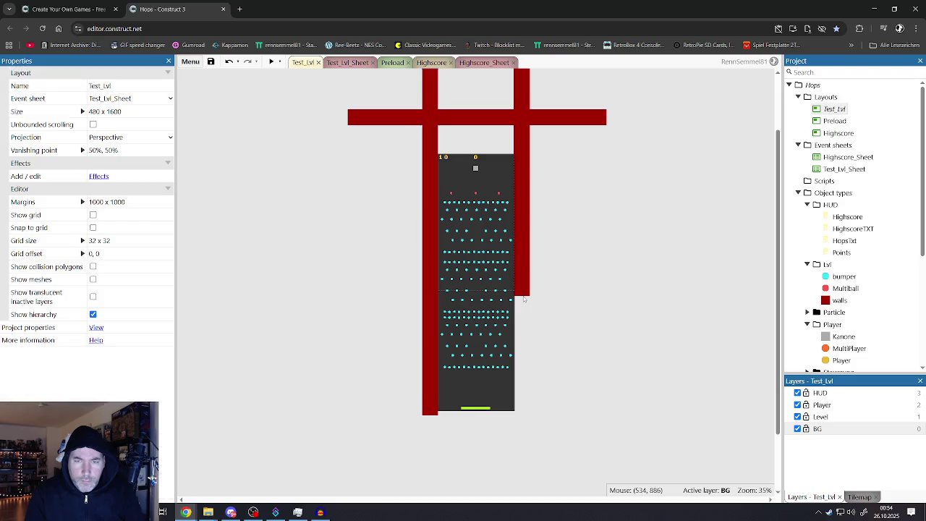
click(522, 295)
drag(523, 299, 527, 417)
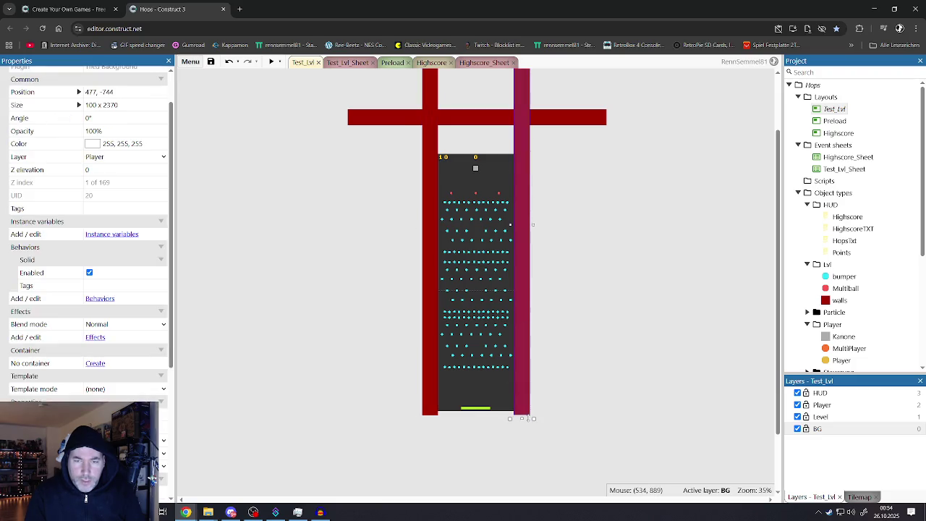
click(547, 402)
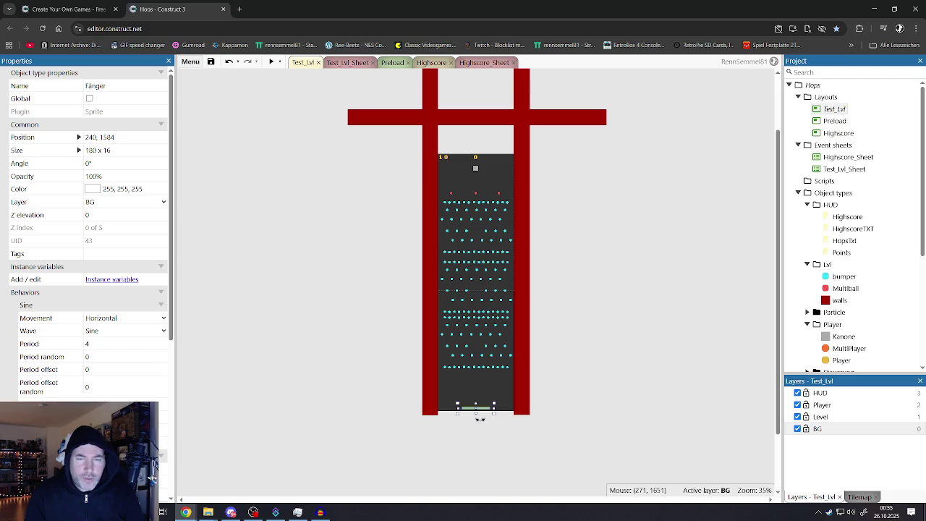
click(554, 355)
click(346, 63)
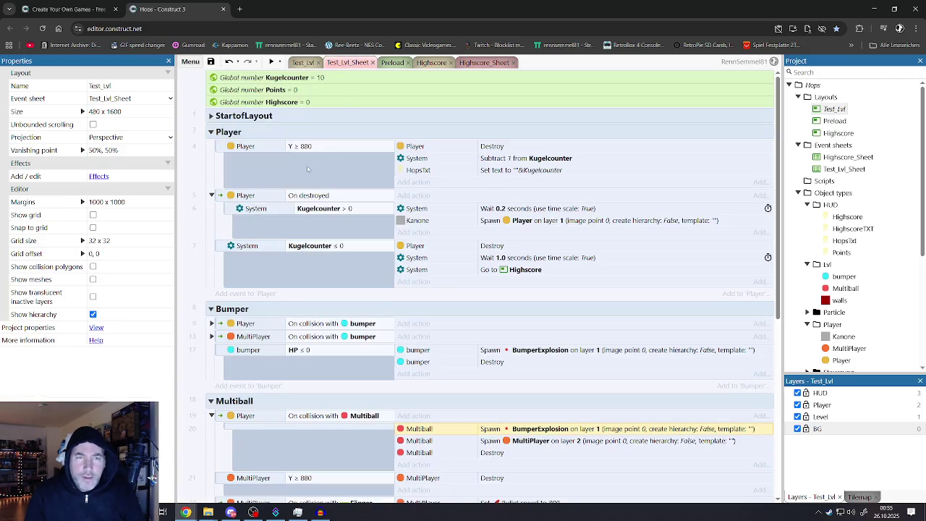
Change the Player destroy condition from Y ≥ 880 to Y ≥ 1650
double_click(302, 147)
click(540, 200)
text(1650)
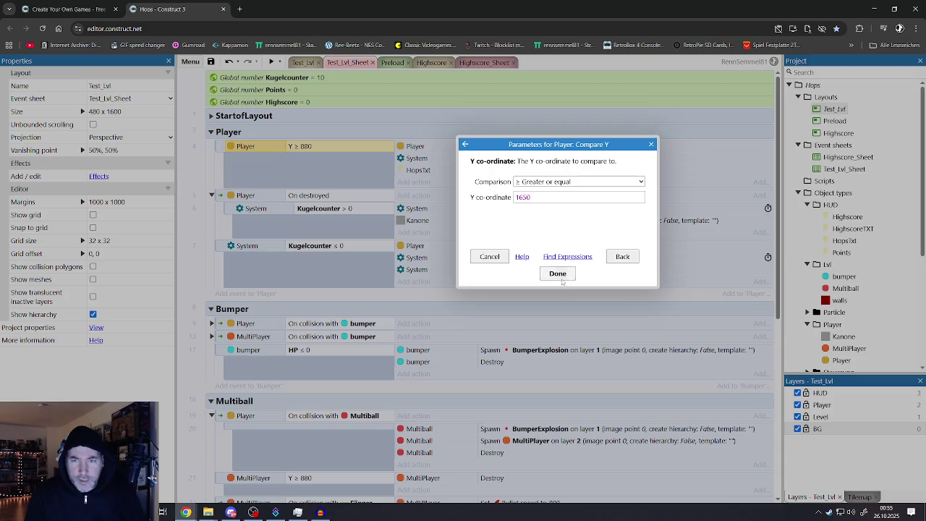
click(561, 278)
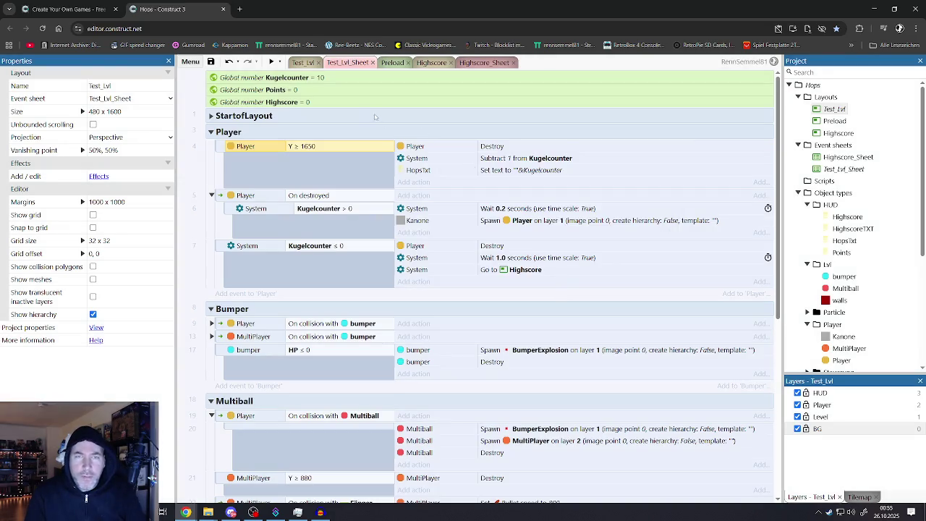
Preview the lengthened level maximized and drop a ball, scoring 262
click(300, 63)
click(271, 62)
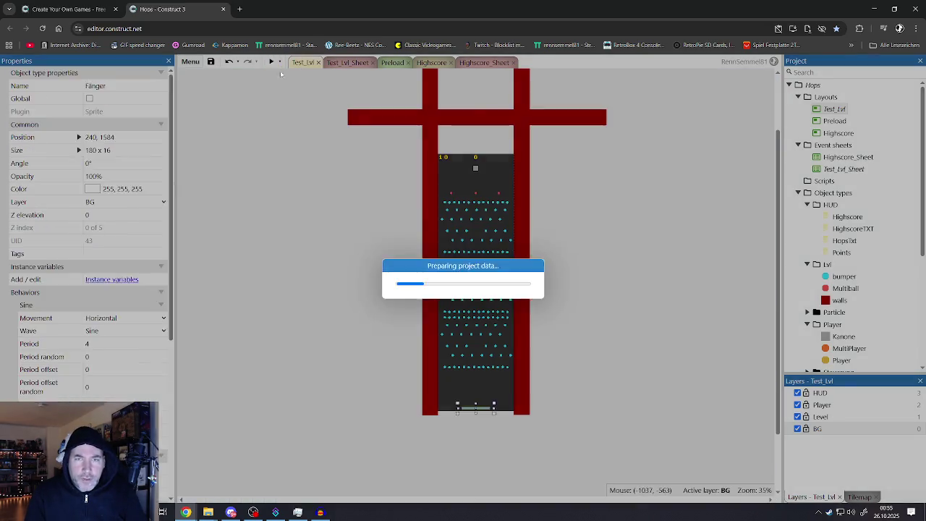
click(850, 22)
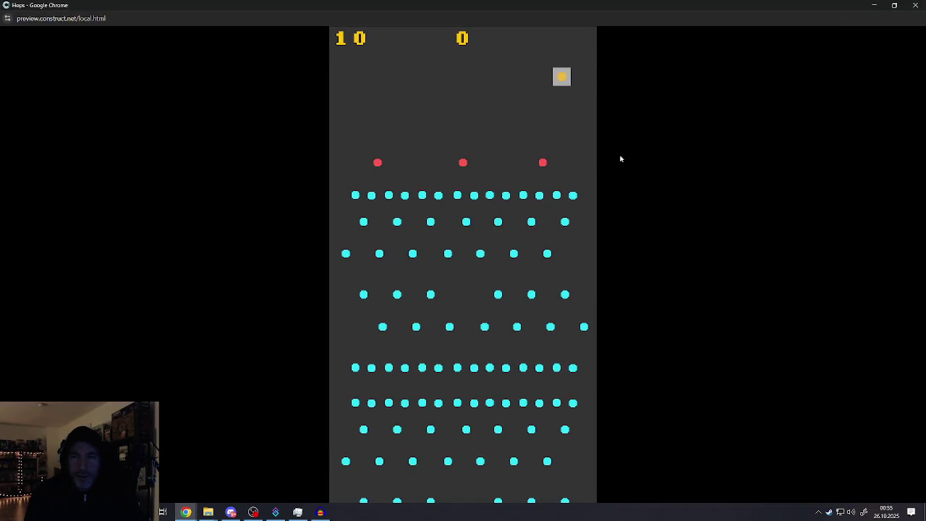
click(615, 156)
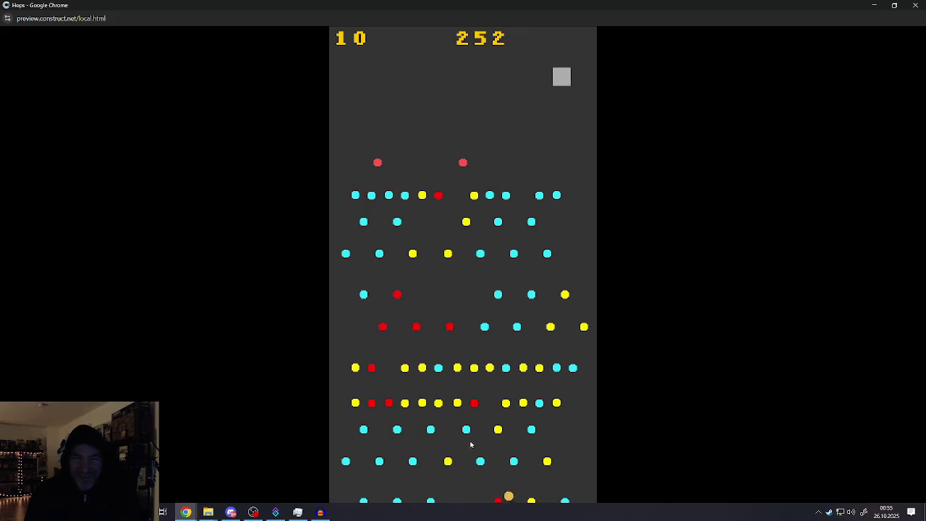
Close the preview and add a Scroll To behavior to the Player ball
click(916, 5)
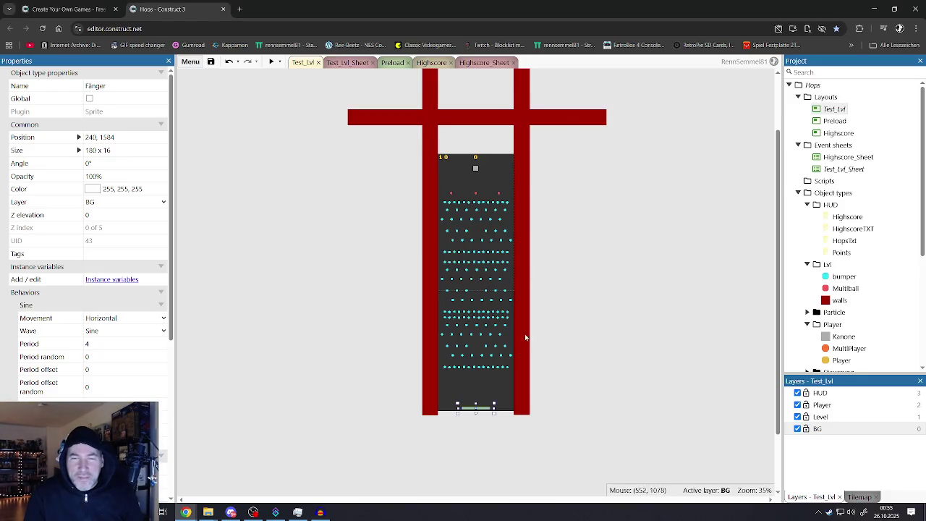
scroll(525, 337, up, 2)
click(591, 316)
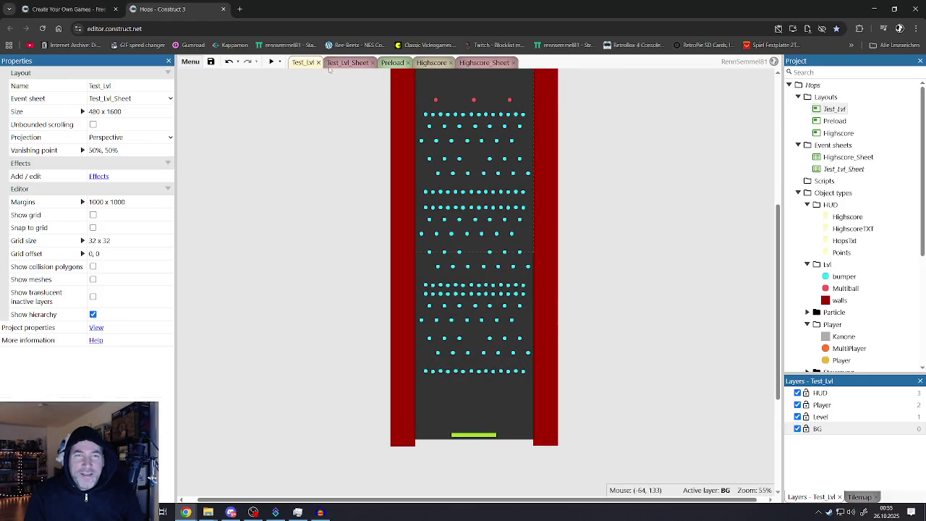
click(350, 64)
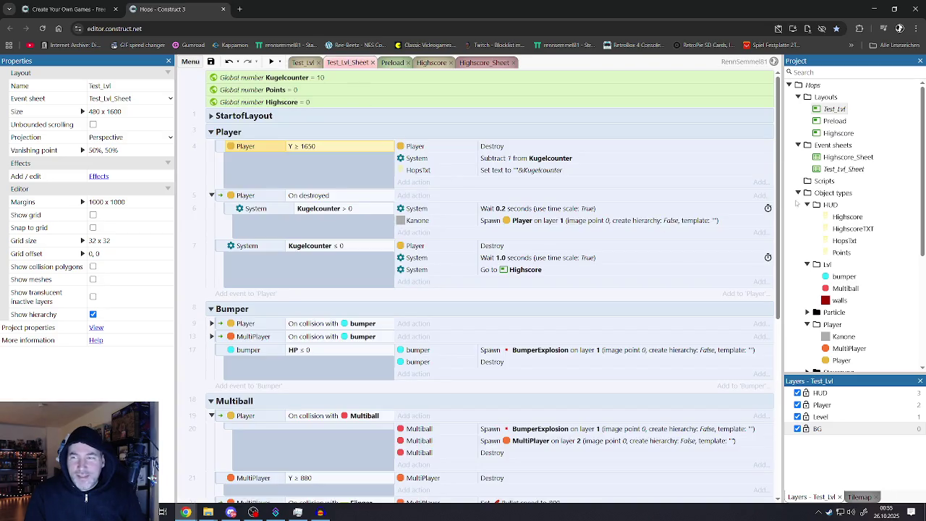
click(843, 360)
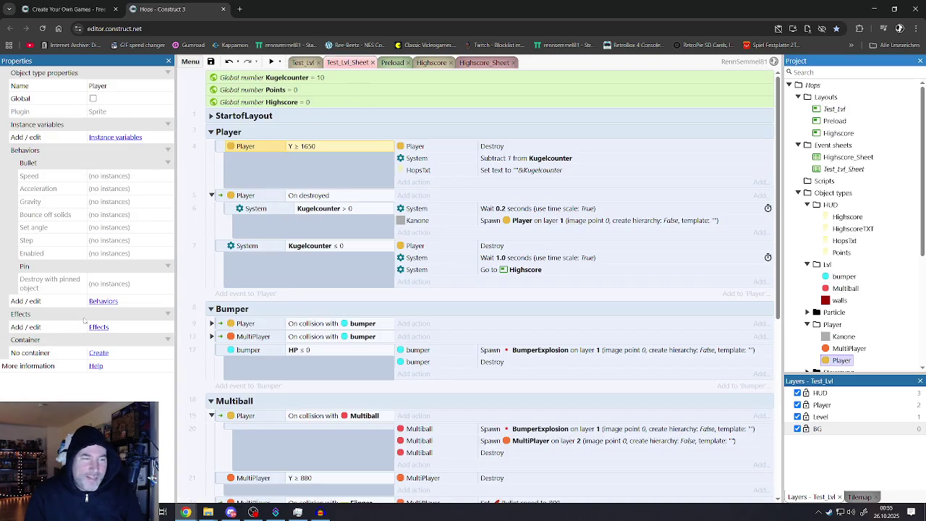
click(102, 302)
click(724, 217)
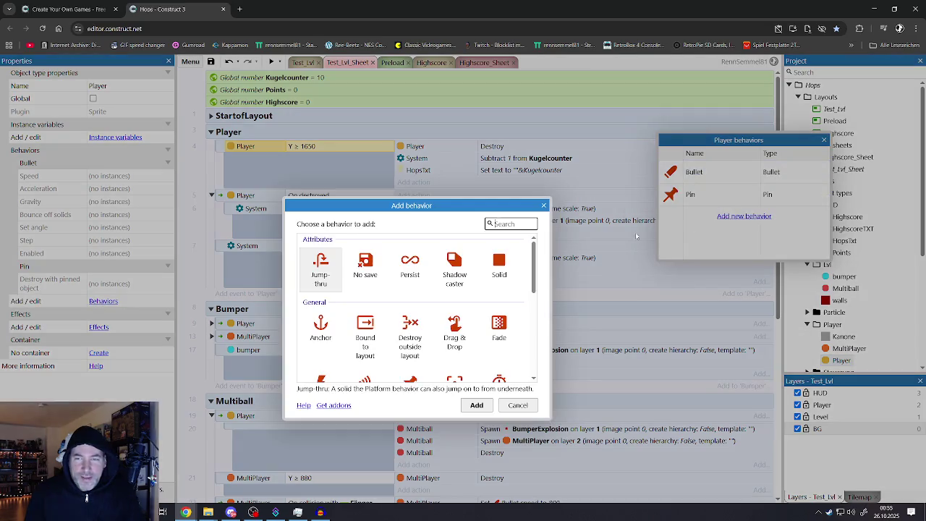
scroll(434, 311, down, 2)
click(455, 342)
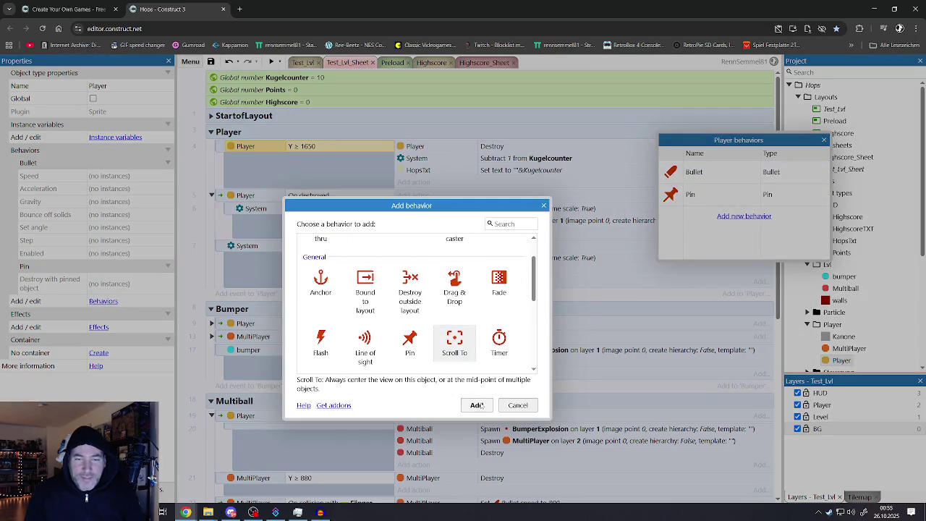
click(476, 405)
Close the behaviors dialog and preview the game from Test_Lvl
click(823, 140)
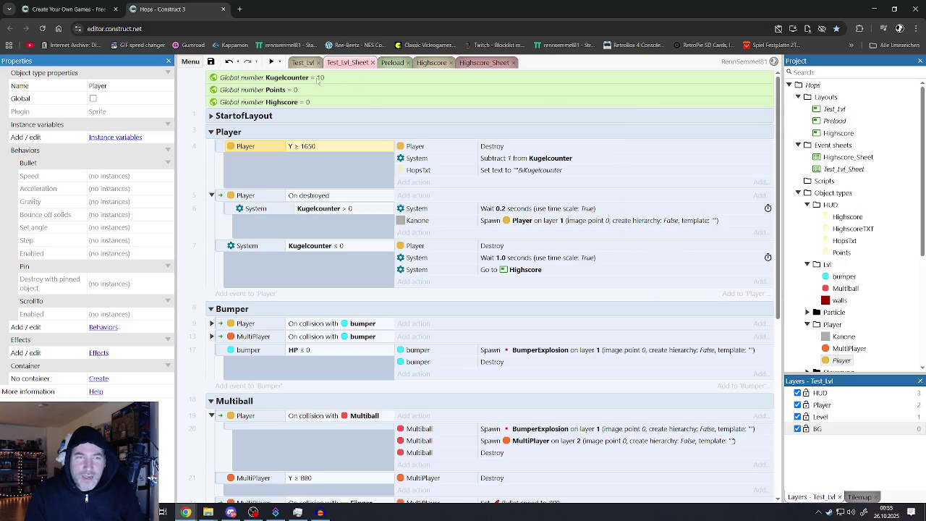
click(297, 63)
click(271, 62)
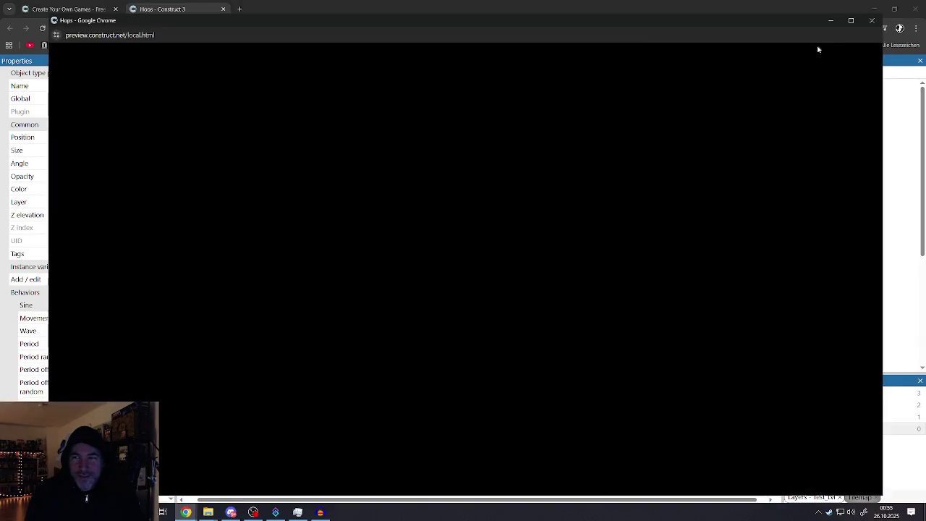
Drop two balls, watching the camera follow them down, then close the preview
click(701, 147)
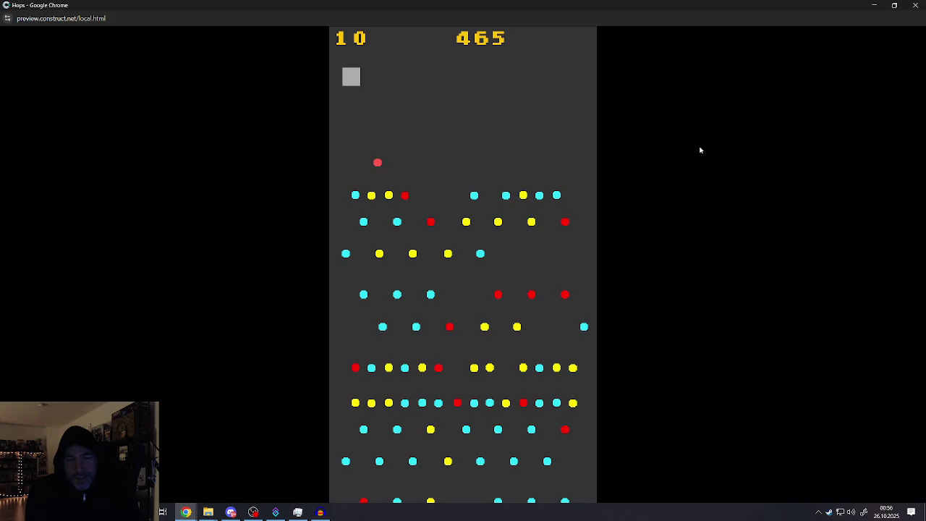
click(553, 205)
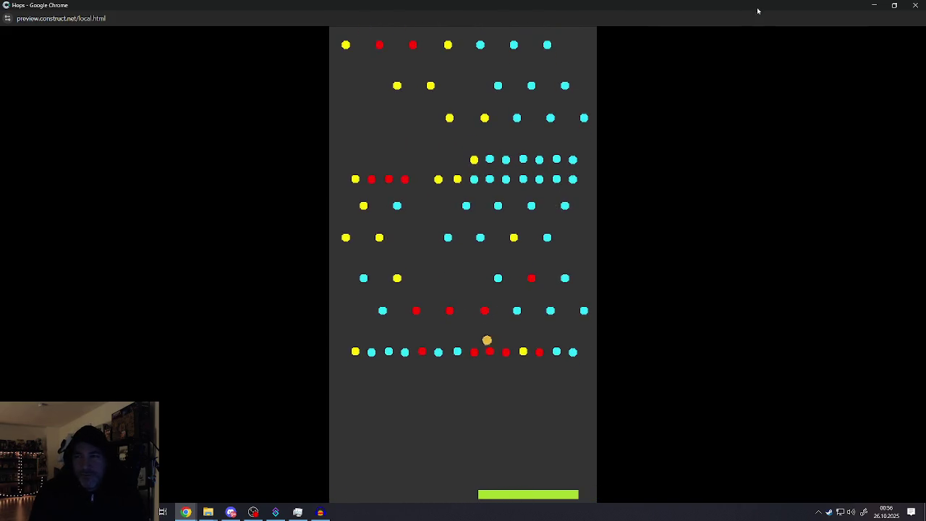
key(alt+F4)
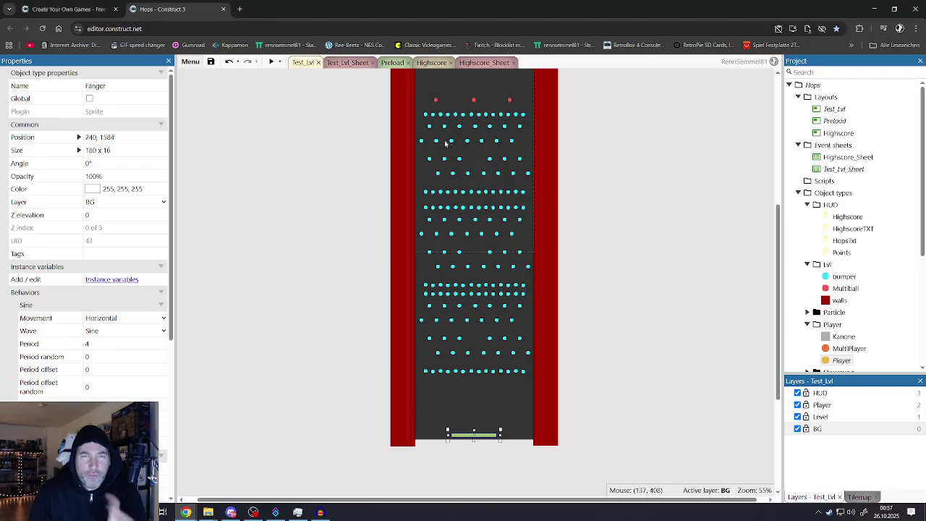
Insert a new Sprite object named Camfollower into Test_Lvl
click(333, 113)
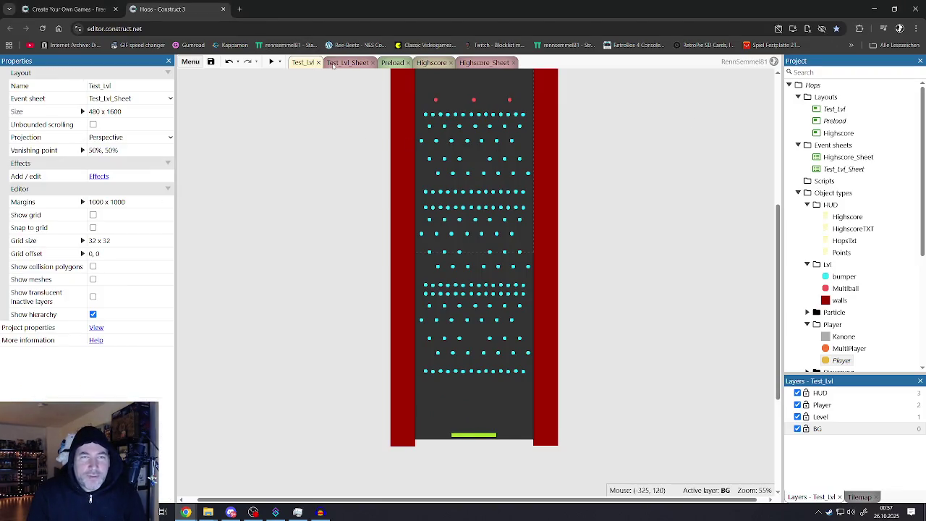
click(332, 63)
click(302, 62)
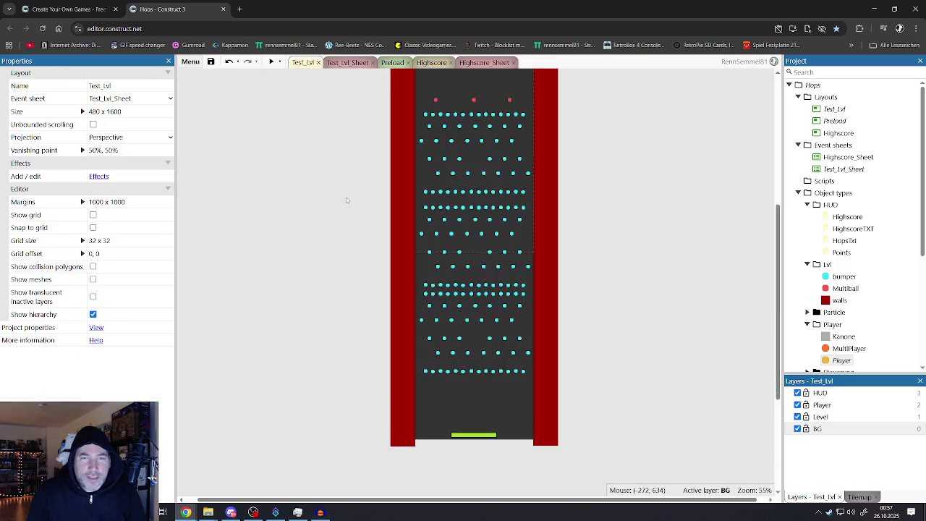
double_click(463, 304)
scroll(461, 306, down, 2)
scroll(461, 307, down, 1)
click(551, 316)
text(Camfollower)
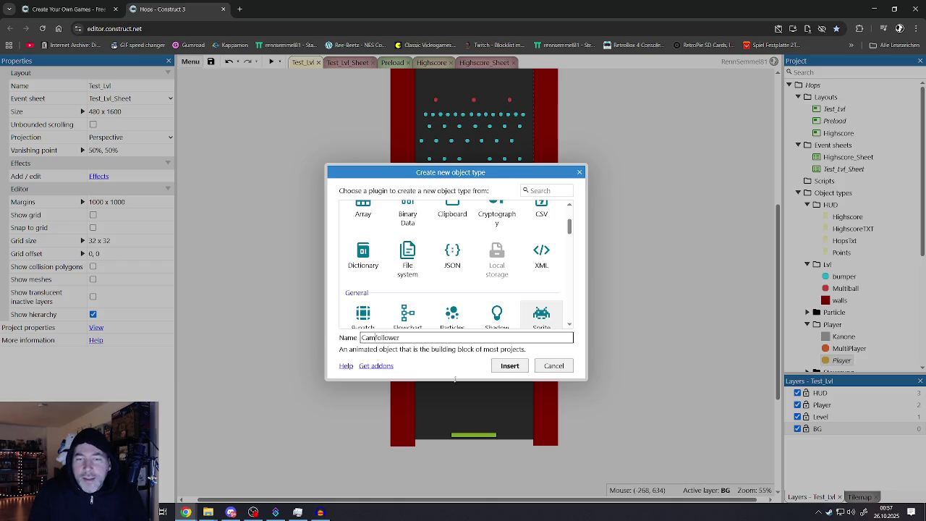
click(510, 365)
click(292, 214)
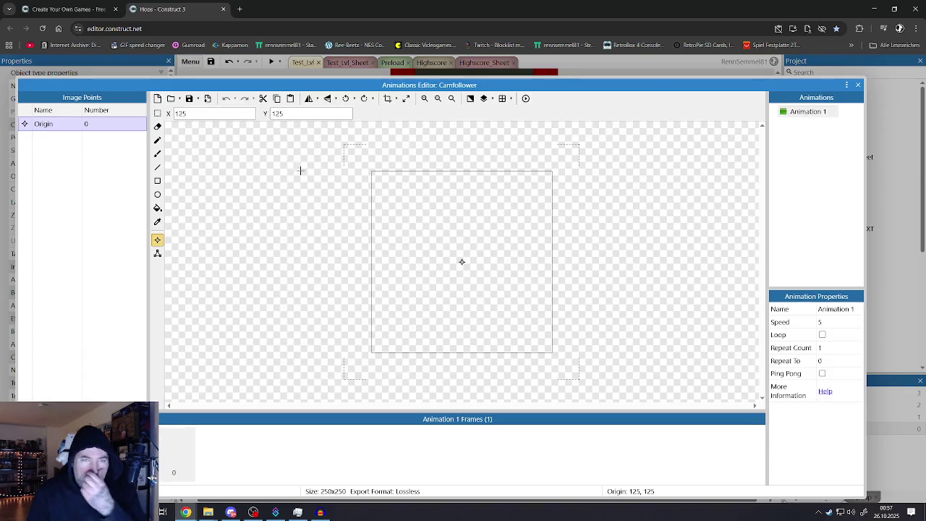
Resize the Camfollower image to 32×32 and fill it pale translucent green
click(406, 99)
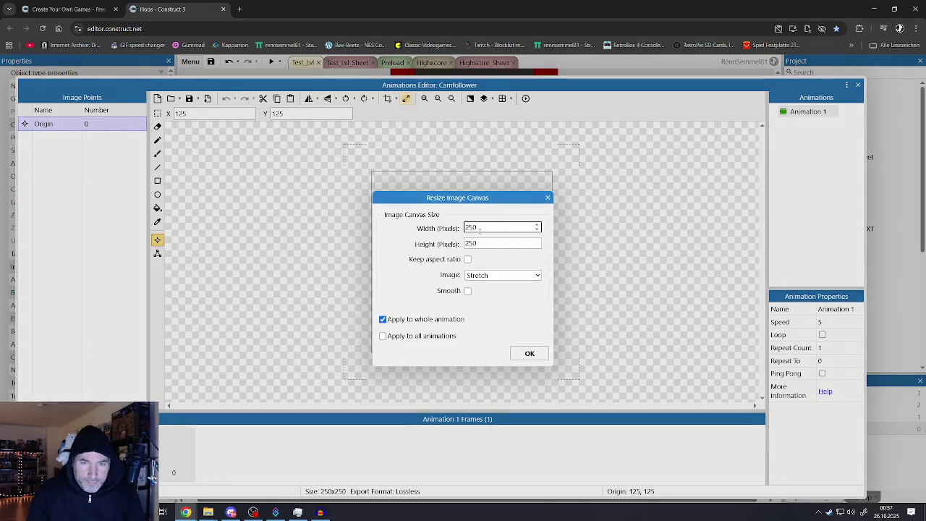
double_click(482, 242)
click(530, 353)
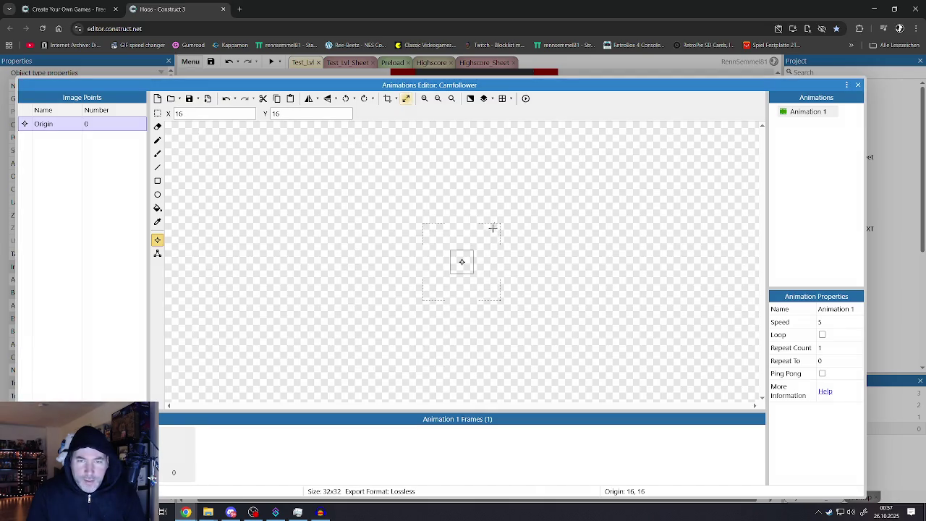
click(157, 208)
click(63, 123)
click(64, 111)
click(445, 308)
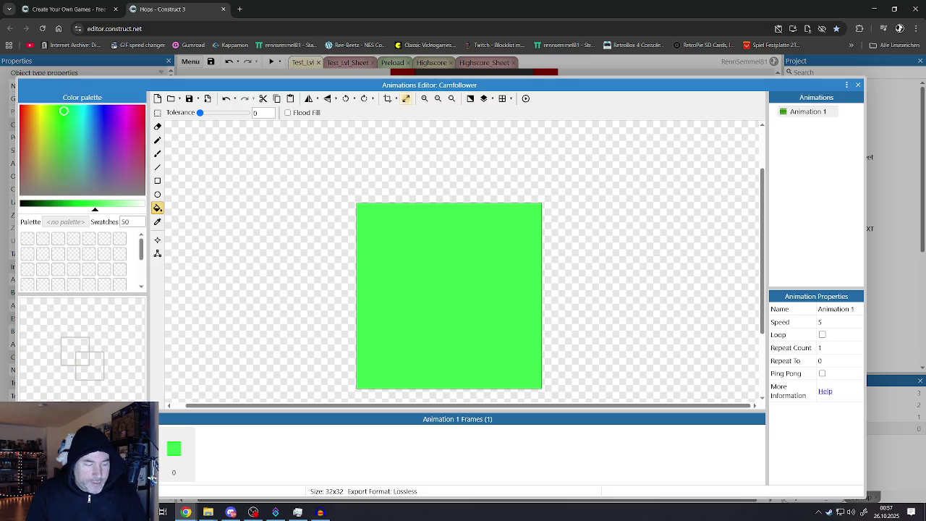
click(445, 335)
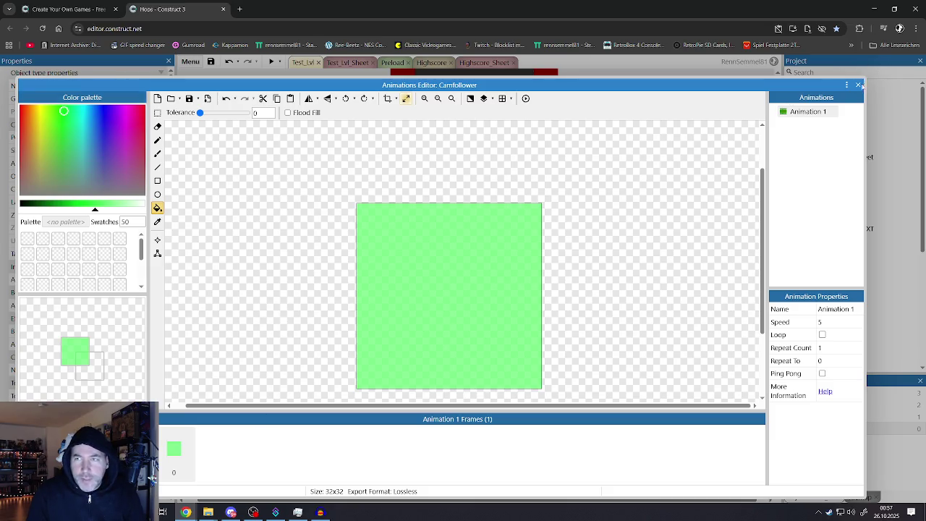
click(858, 85)
Move the Camfollower sprite to just left of the level
click(325, 272)
drag(291, 215, 345, 333)
scroll(376, 377, down, 3)
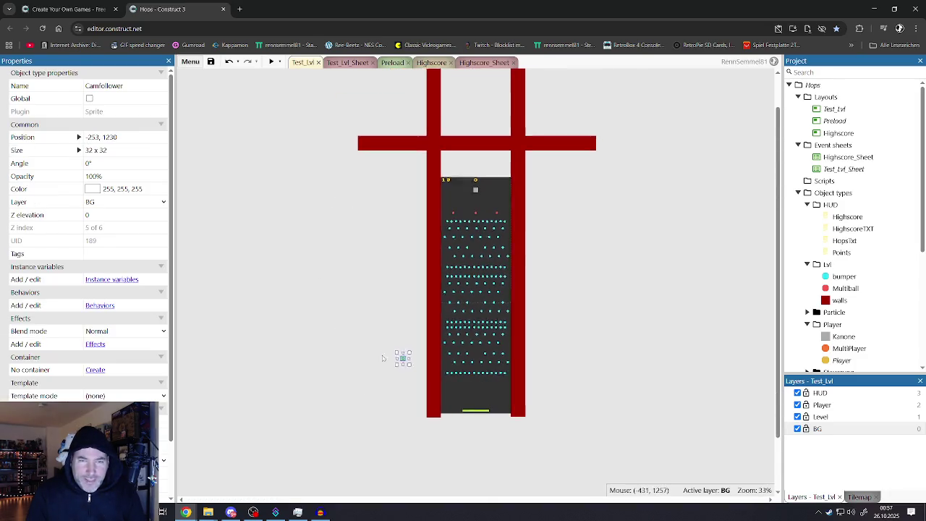
Select the Camfollower sprite and open its behaviors list to add a new one
click(371, 333)
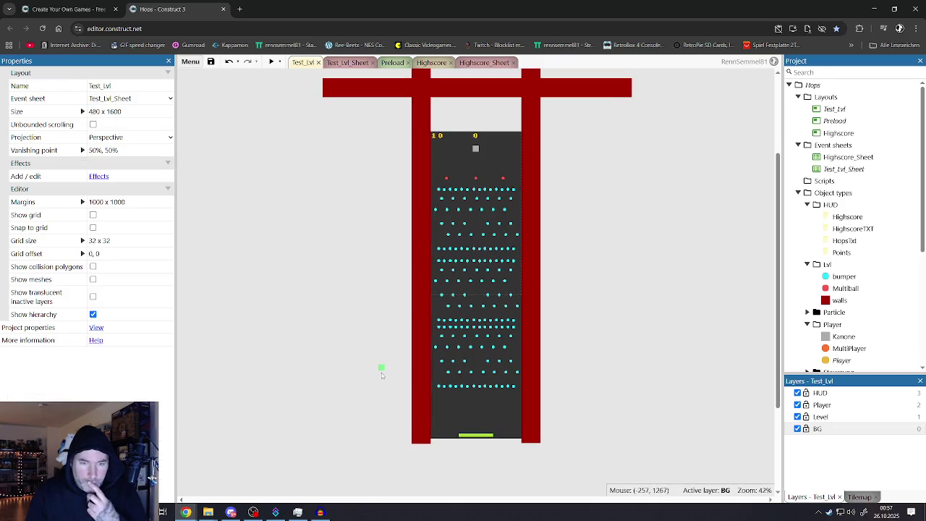
click(381, 369)
click(99, 306)
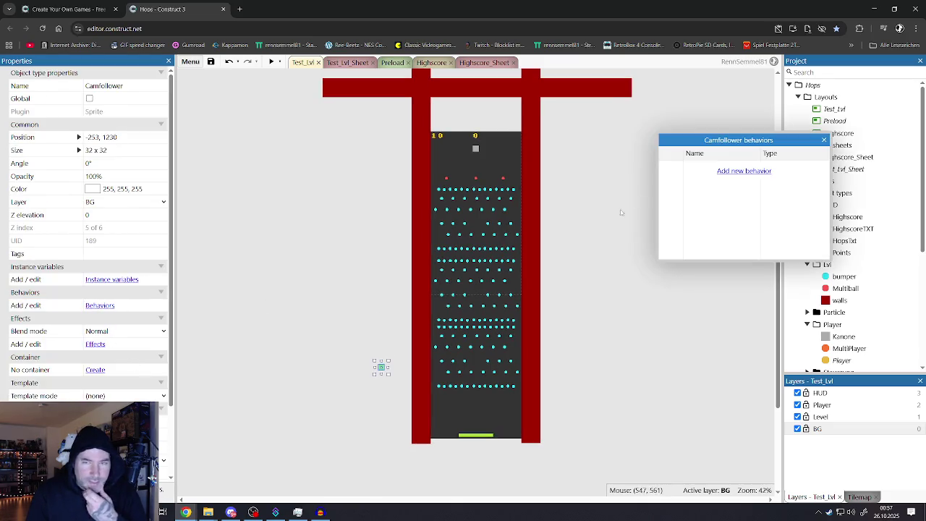
click(726, 173)
Compare the Move To and Follow behaviors, then cancel without adding either
scroll(415, 349, down, 5)
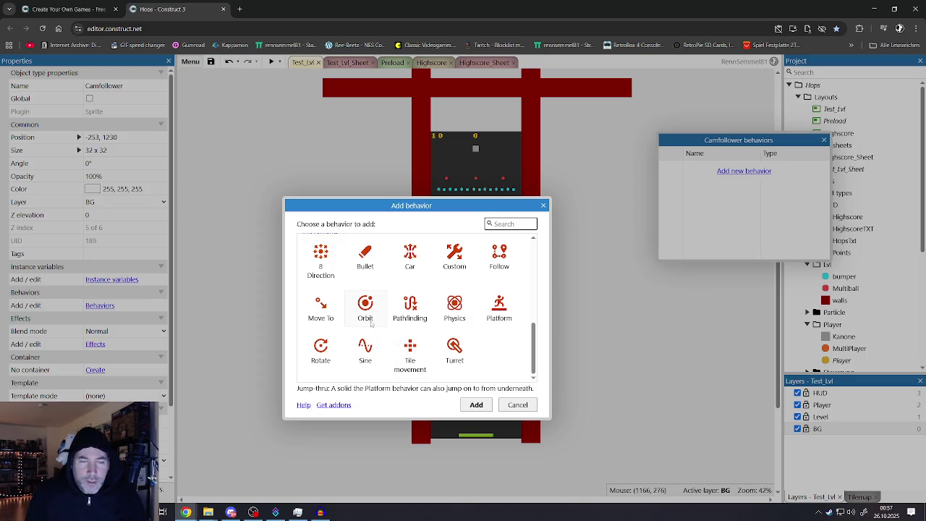
click(327, 315)
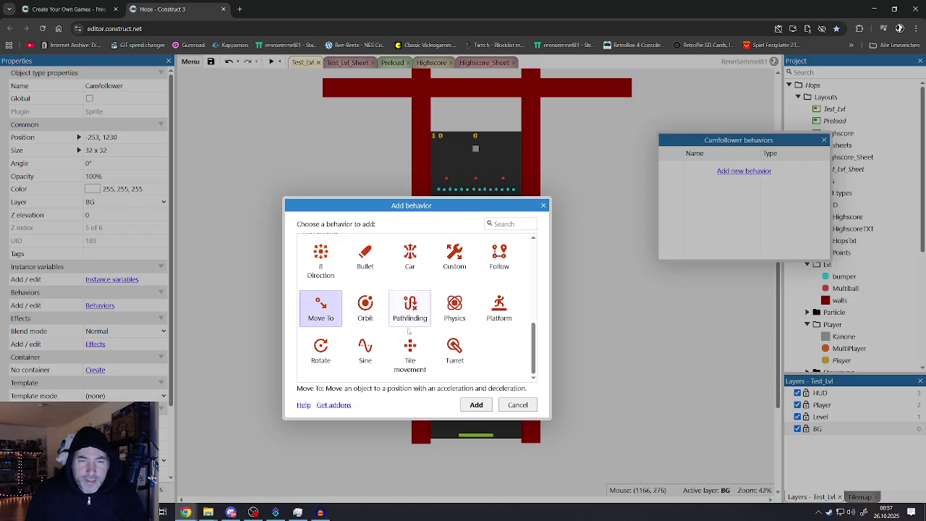
scroll(422, 332, up, 1)
scroll(422, 333, down, 1)
click(499, 266)
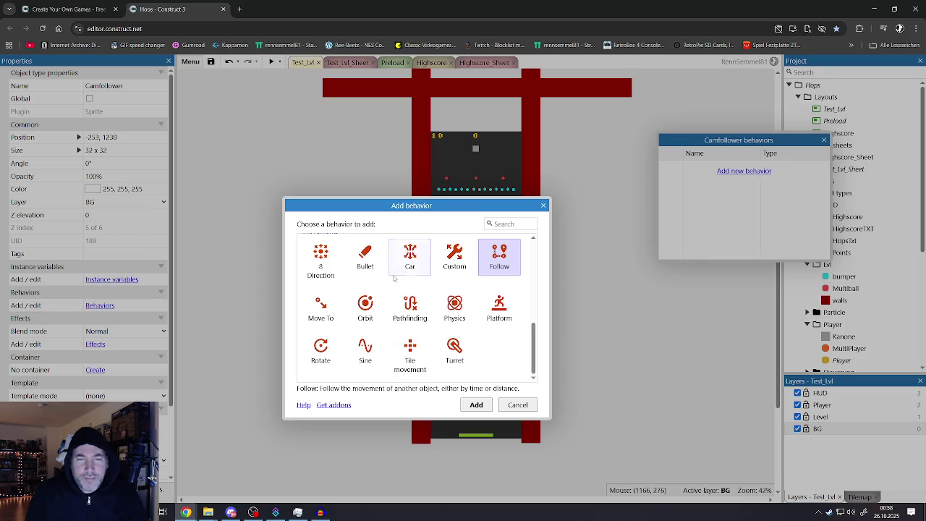
scroll(389, 285, up, 1)
scroll(388, 290, up, 1)
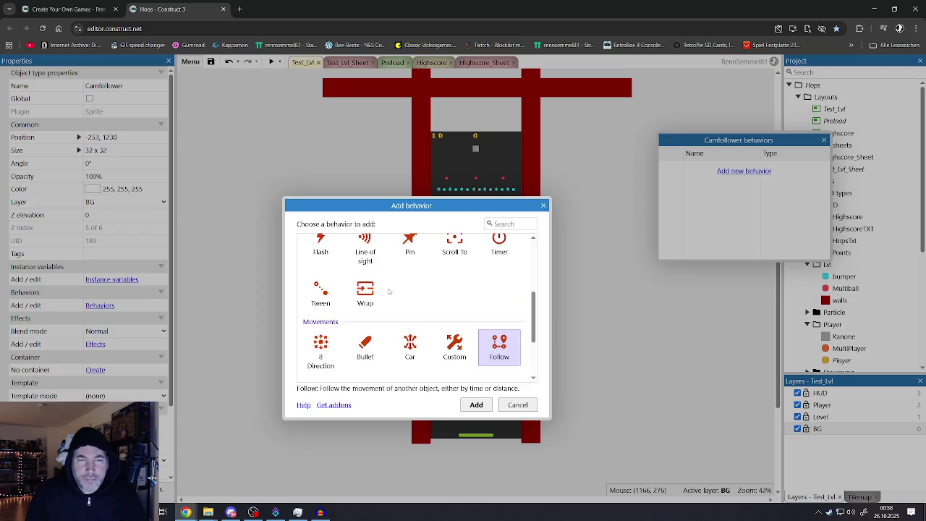
scroll(389, 292, up, 1)
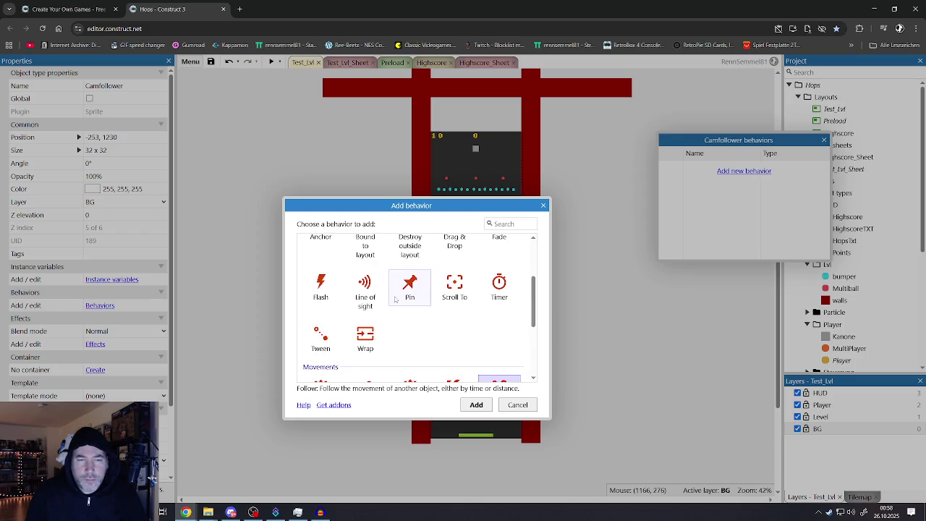
scroll(398, 303, up, 3)
scroll(398, 303, down, 6)
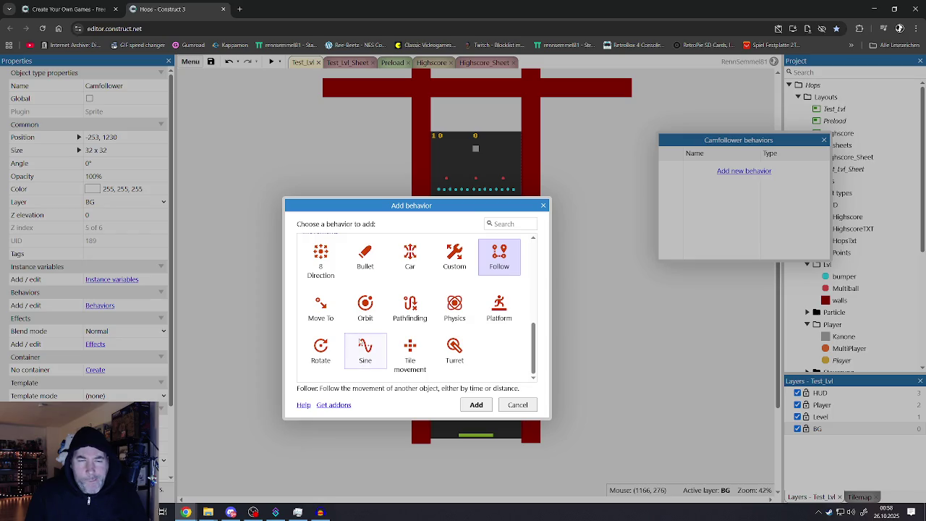
click(518, 404)
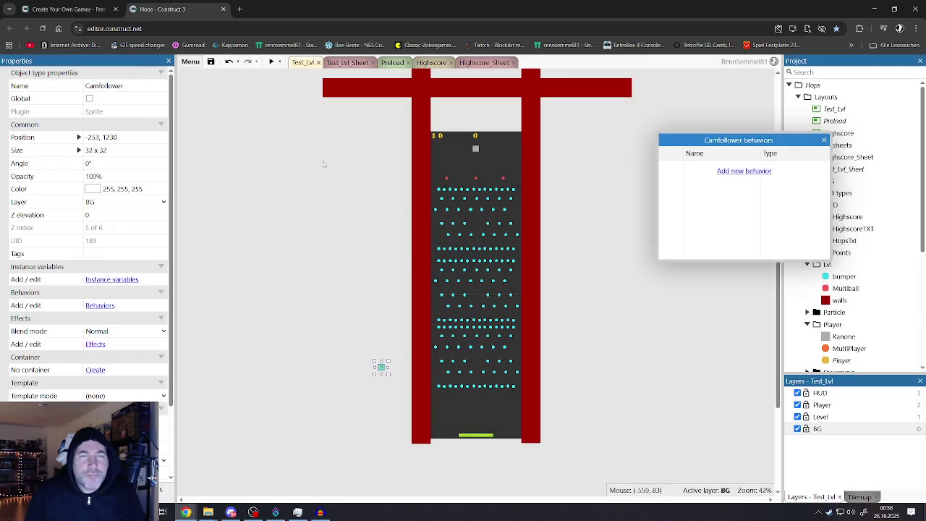
On Test_Lvl_Sheet, collapse the Player, Bumper, Multiball, Fänger, Punkte and Steuerung event groups
click(349, 63)
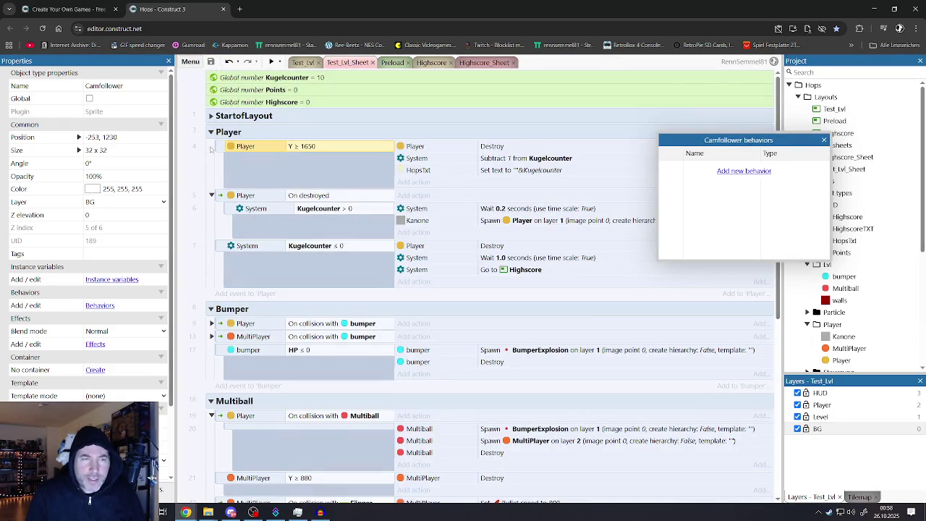
click(210, 132)
click(210, 149)
click(210, 164)
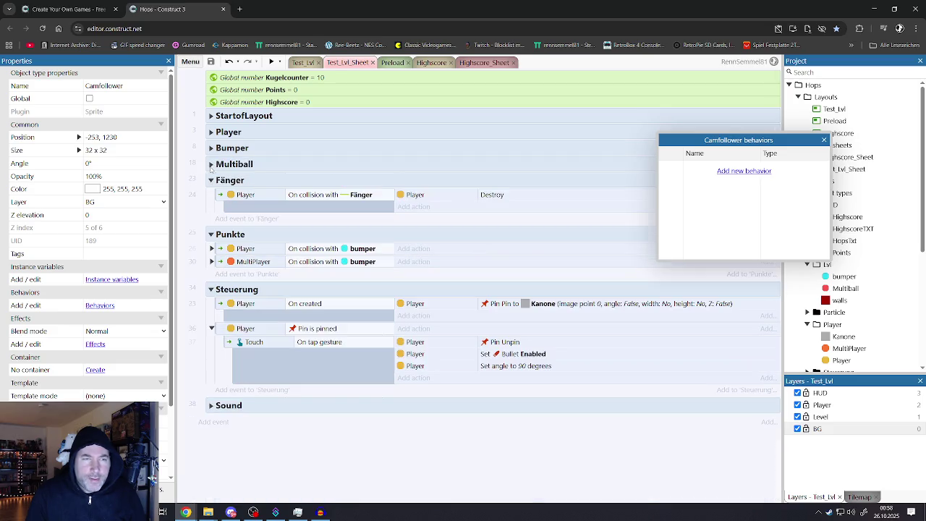
click(210, 181)
click(210, 196)
click(210, 213)
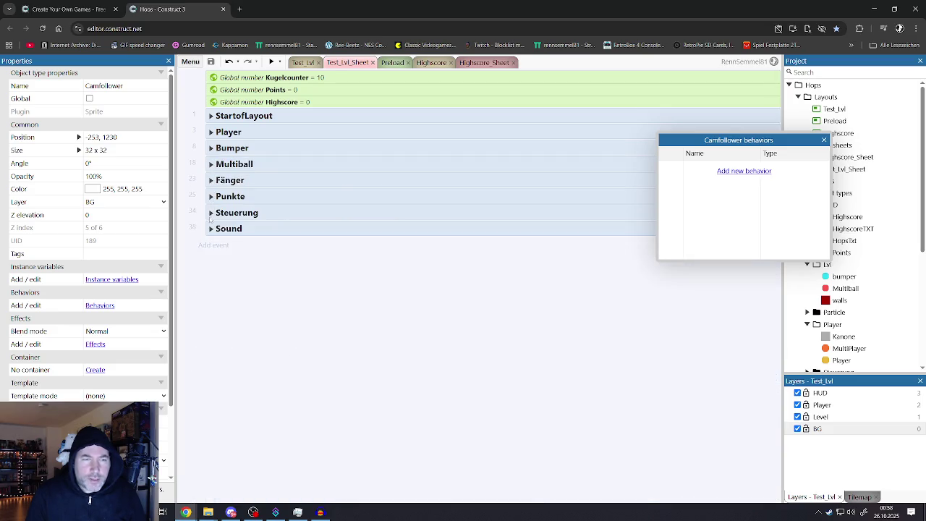
Create a new event group named 'Follower' and move it above Bumper
right_click(323, 284)
click(361, 374)
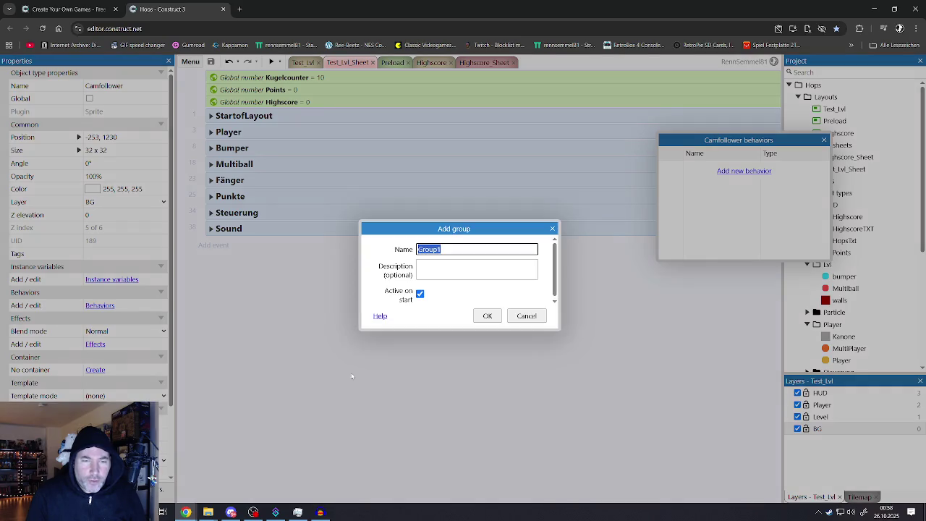
text(Follower)
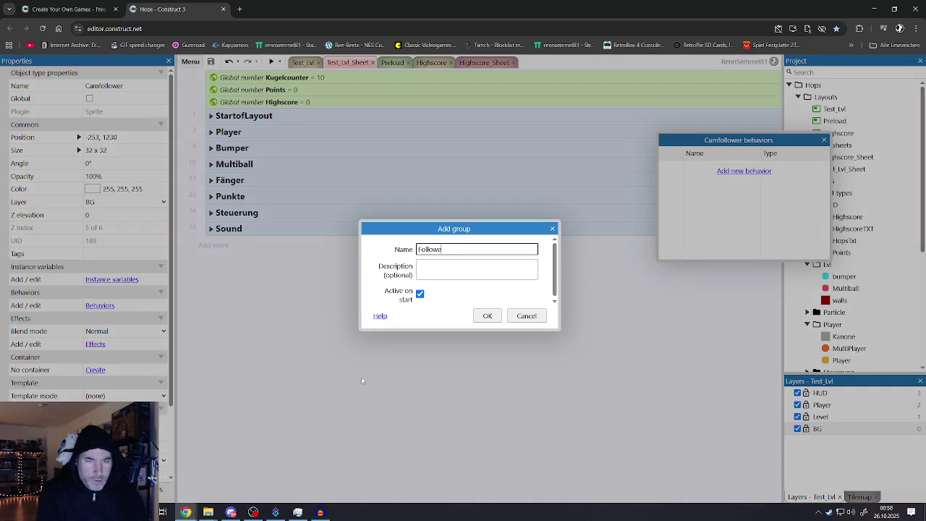
key(Return)
drag(237, 246, 233, 144)
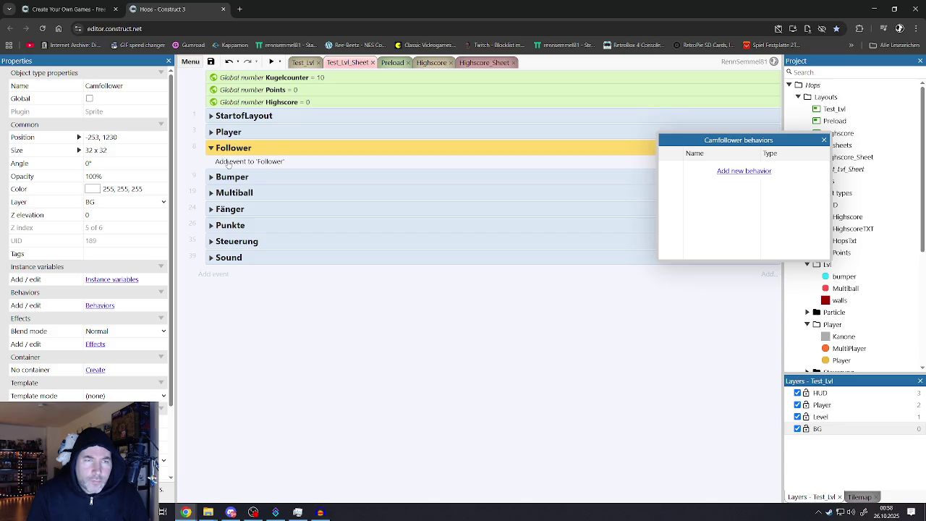
Add a System 'Every 0.2 seconds' event to Follower and close the Camfollower behaviors window
click(243, 161)
click(434, 320)
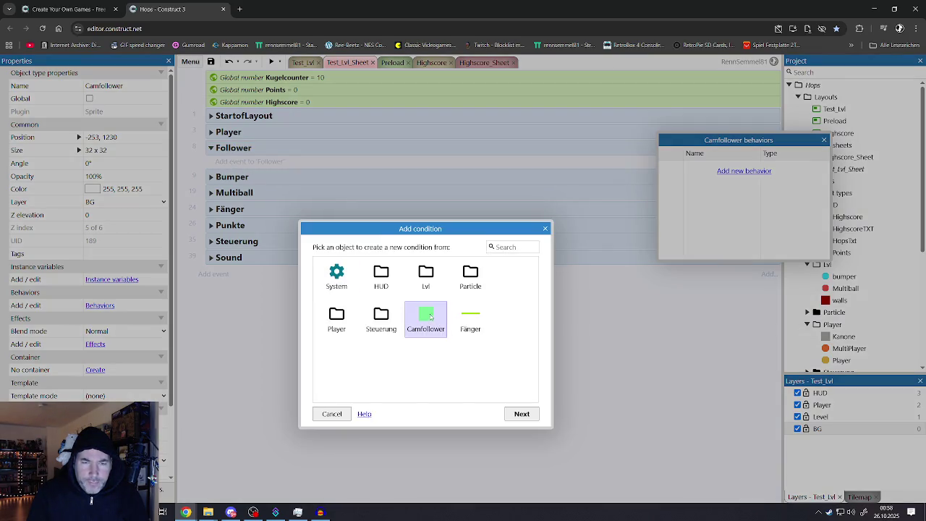
double_click(344, 283)
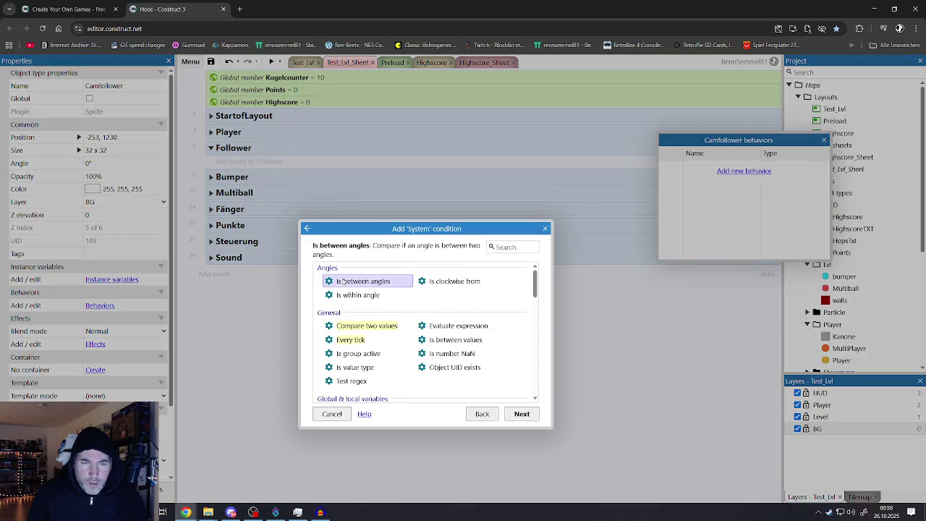
click(357, 340)
scroll(390, 347, down, 5)
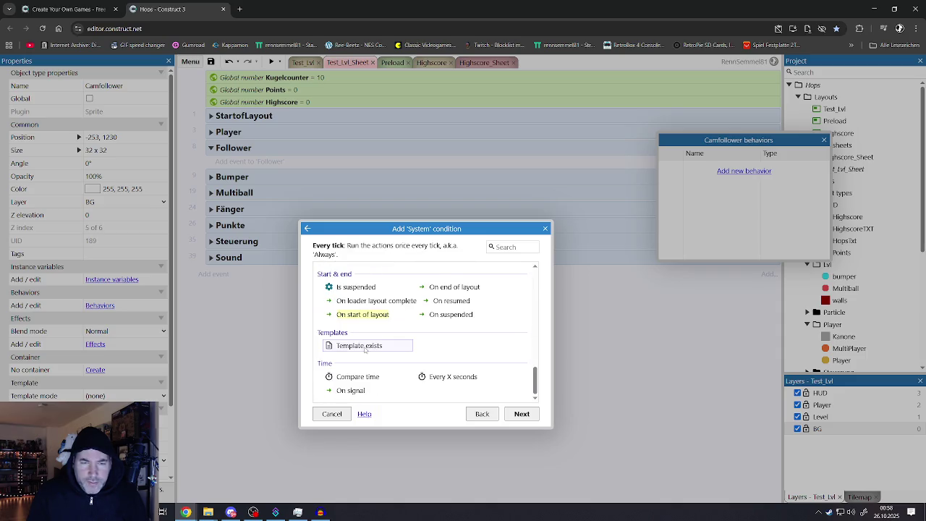
double_click(431, 379)
text(0)
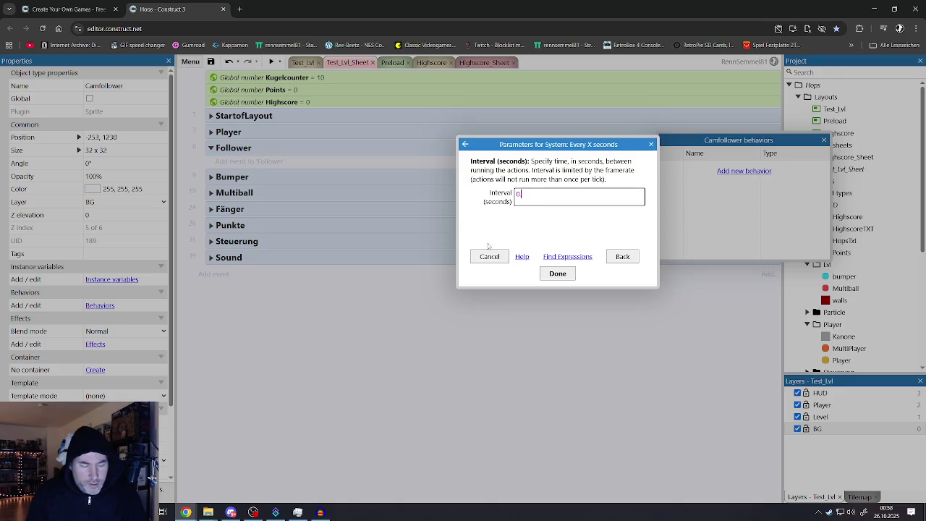
text(.1)
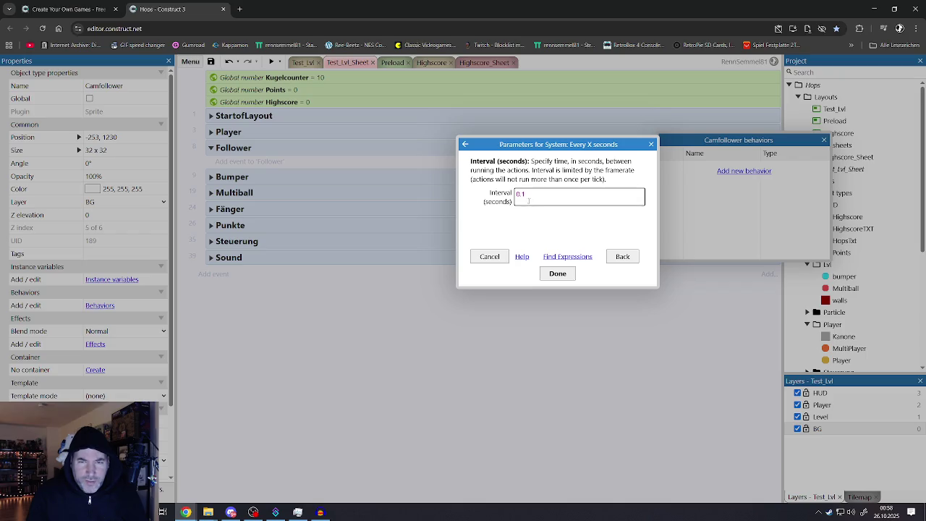
text(2)
click(557, 274)
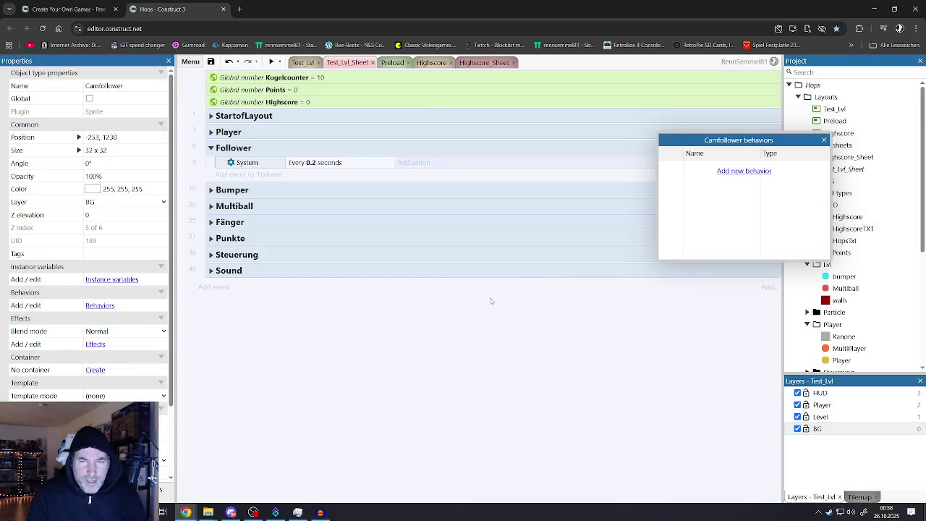
click(823, 139)
click(434, 163)
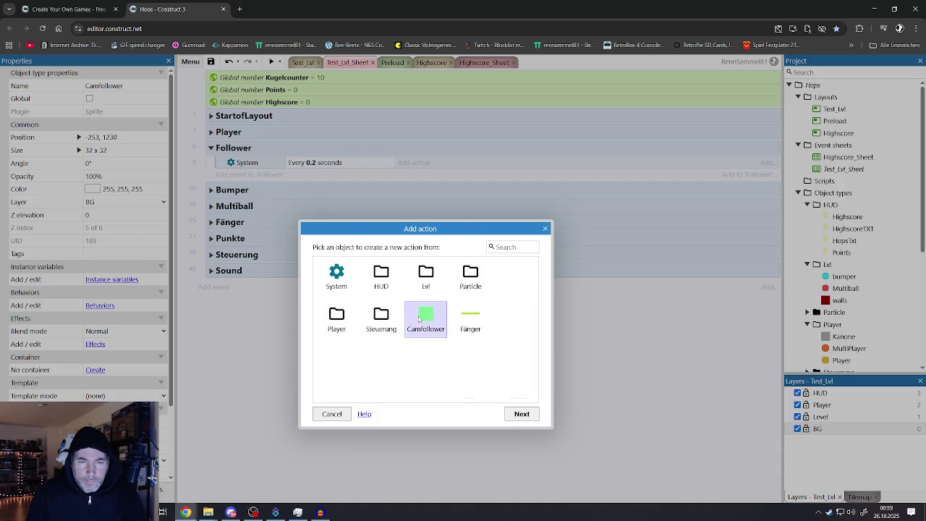
Browse Camfollower's Move at angle, Set position and position-at-object actions, then cancel
double_click(420, 318)
scroll(416, 332, down, 2)
scroll(416, 332, down, 4)
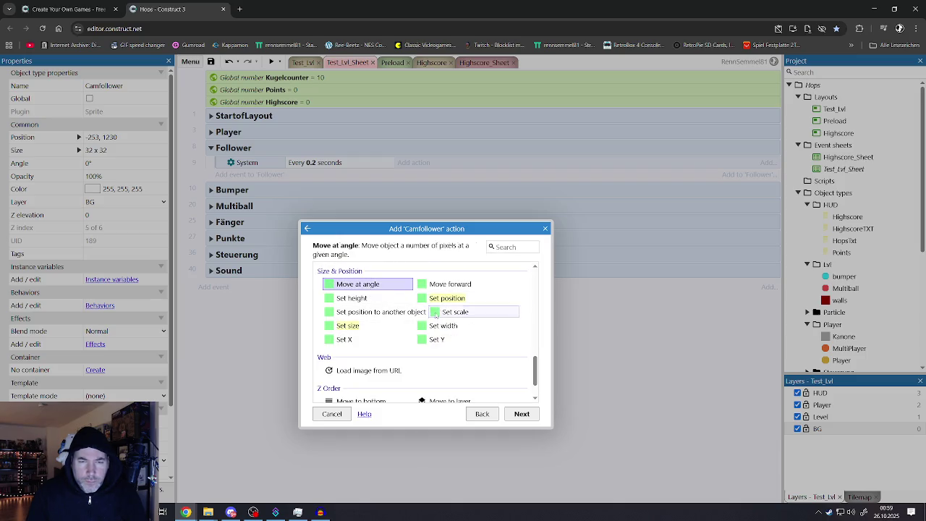
click(373, 314)
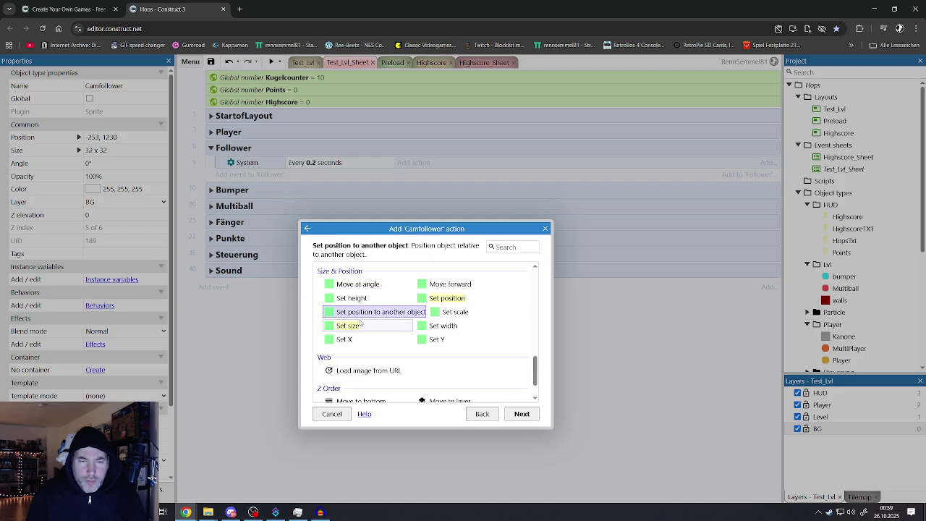
click(452, 285)
click(369, 285)
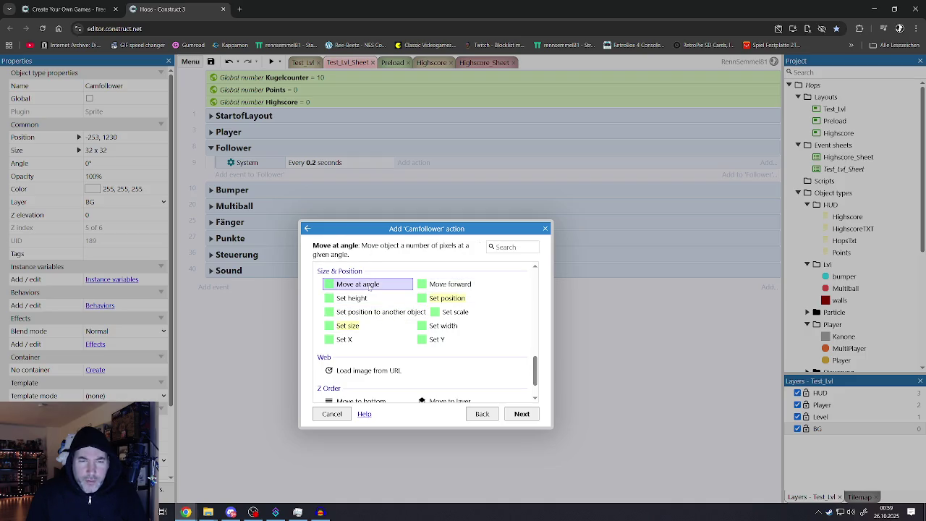
click(446, 298)
click(405, 317)
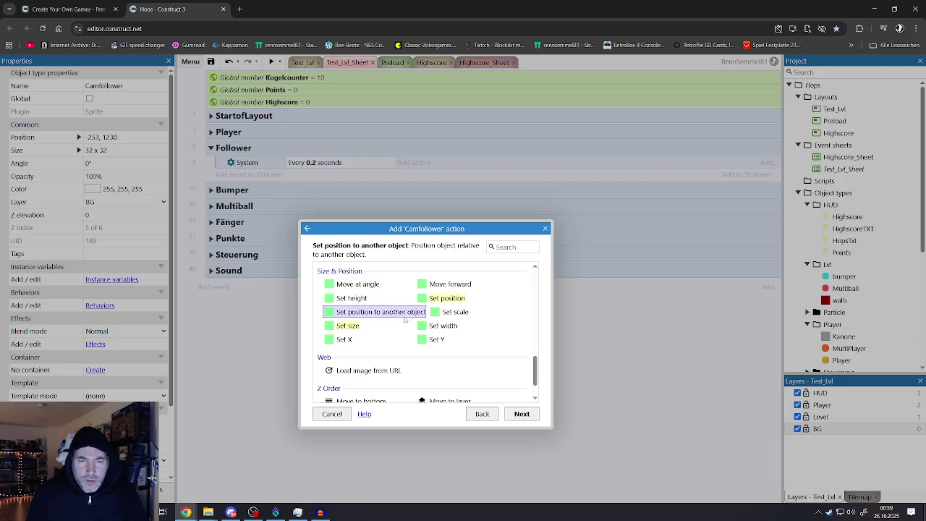
double_click(391, 312)
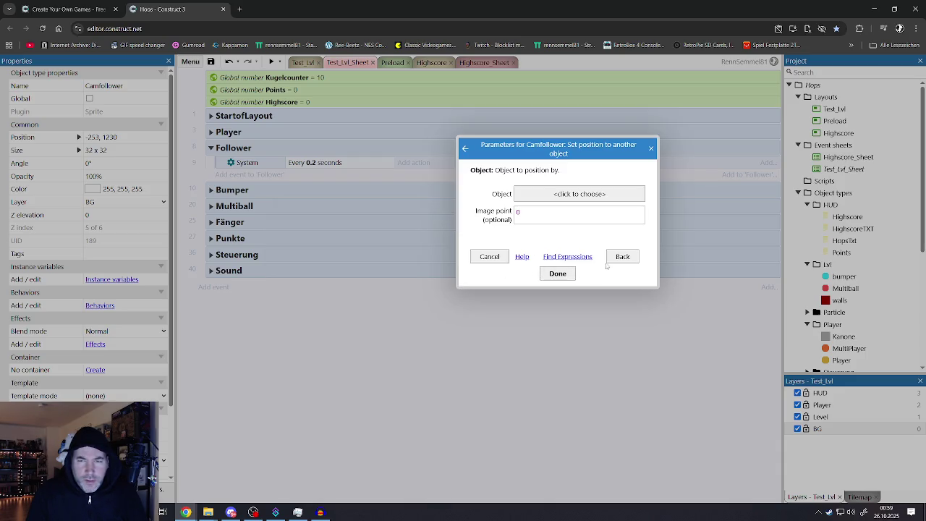
click(621, 257)
scroll(440, 327, down, 3)
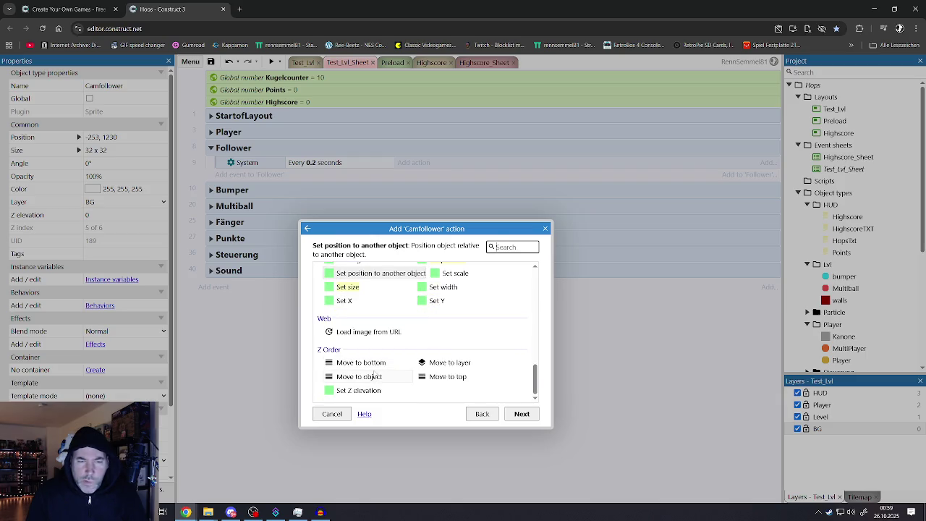
scroll(383, 367, up, 5)
scroll(383, 368, up, 3)
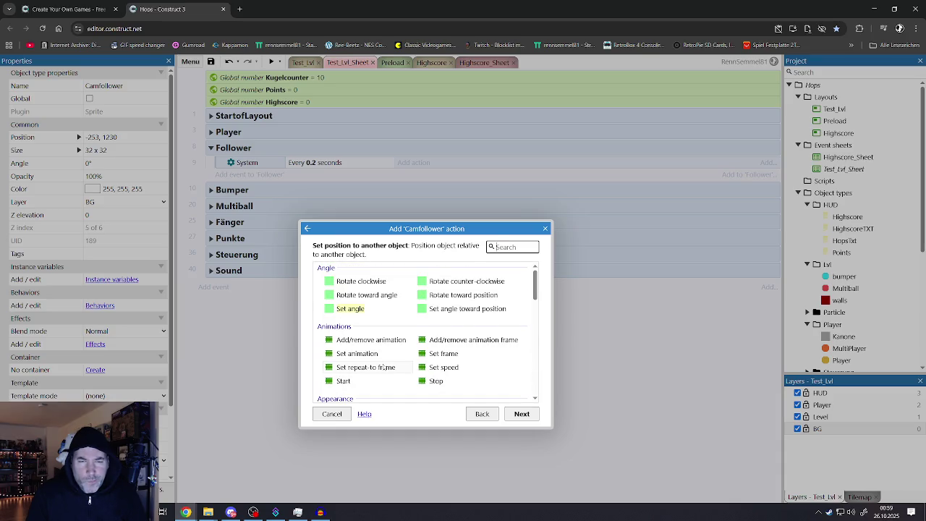
scroll(382, 368, down, 6)
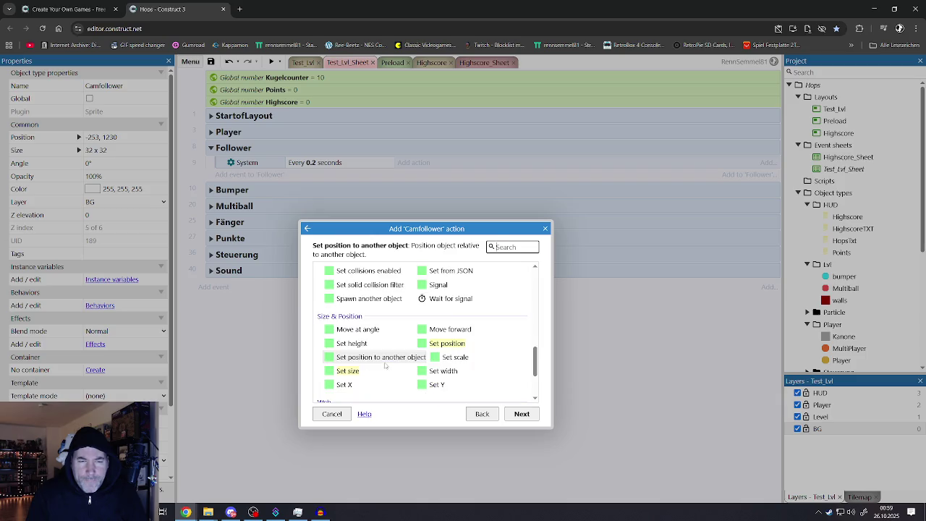
click(340, 412)
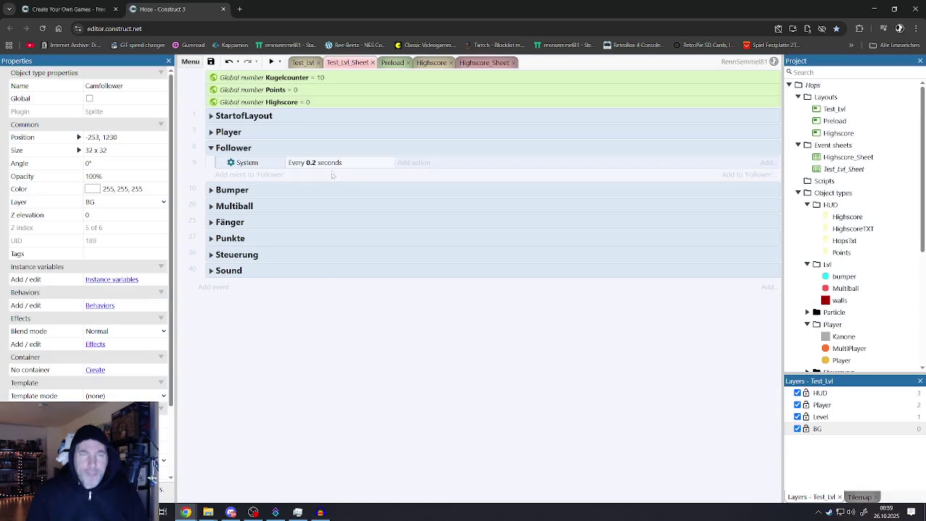
In the Test_Lvl layout, add a Bullet behavior to the Camfollower sprite
click(303, 62)
click(381, 369)
click(381, 368)
click(108, 305)
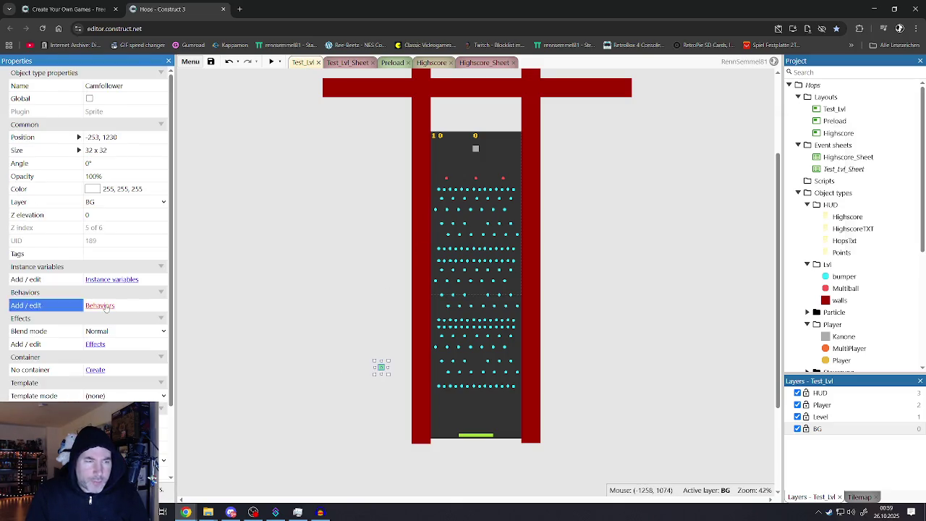
click(732, 173)
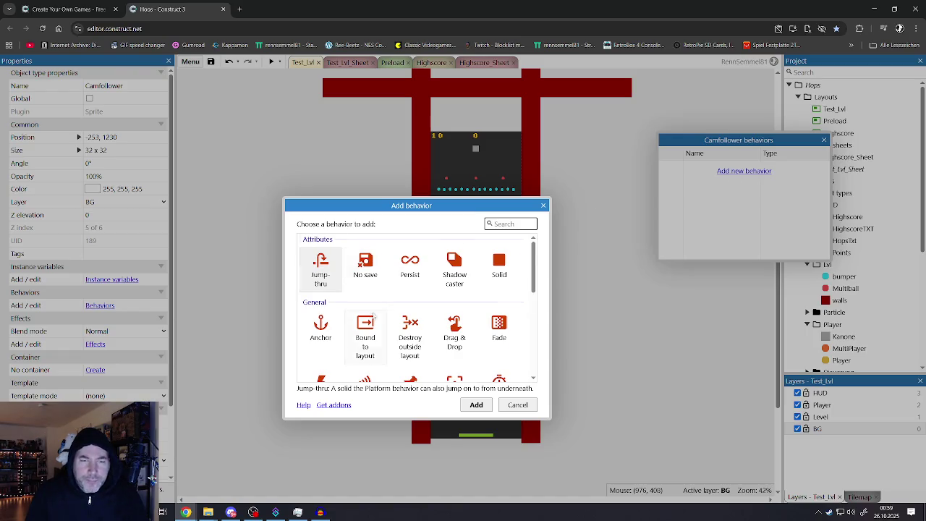
scroll(374, 316, down, 5)
click(365, 258)
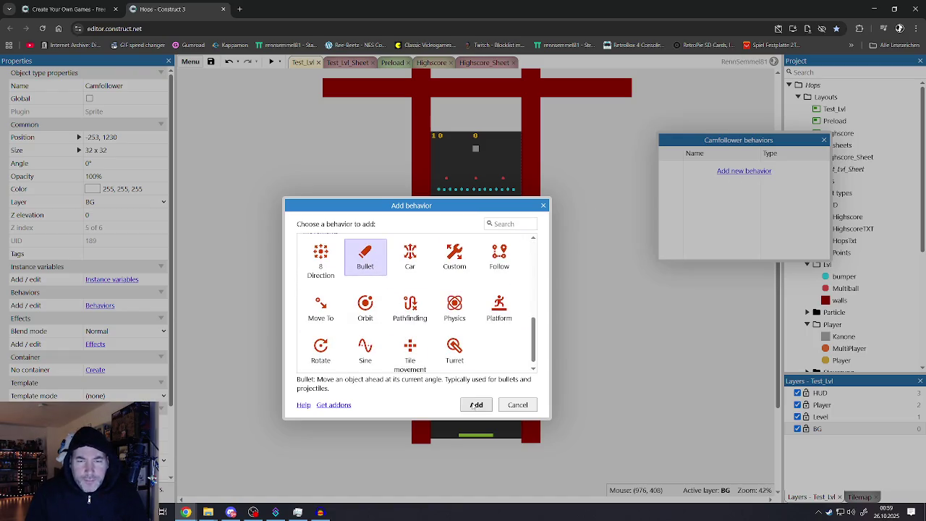
click(476, 404)
click(823, 141)
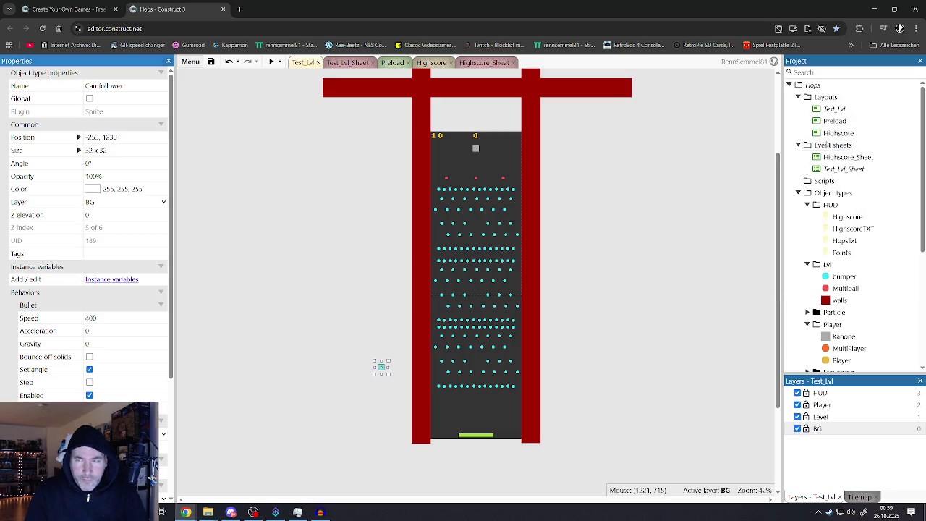
Set the Bullet speed to 50 with Set angle unchecked, then return to Test_Lvl_Sheet
click(107, 319)
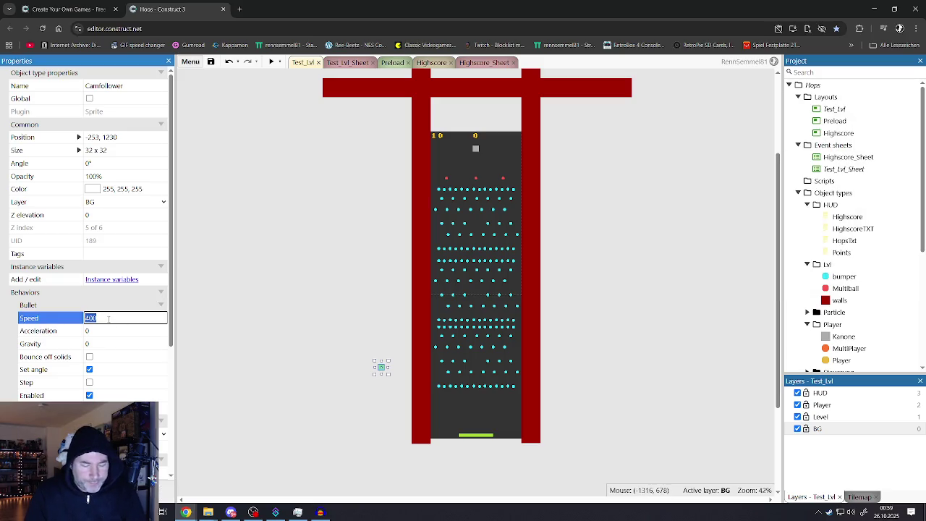
text(50)
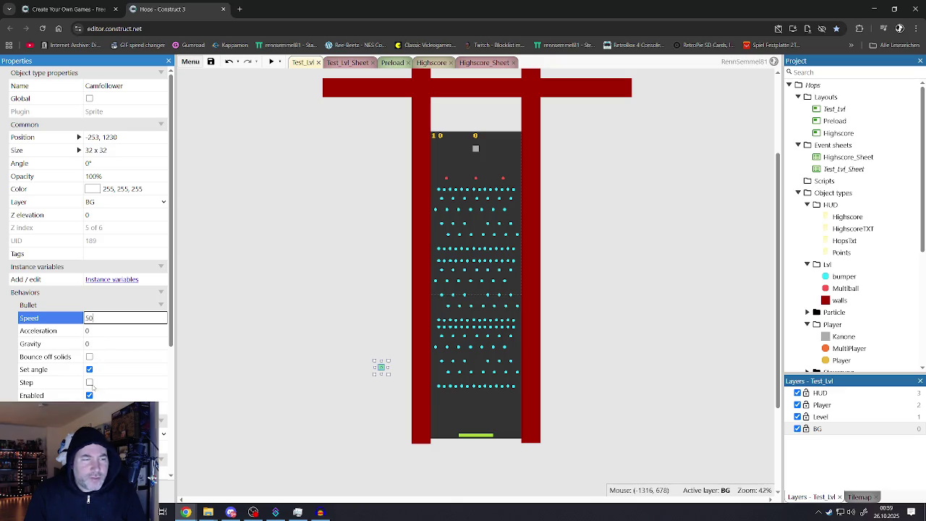
click(90, 369)
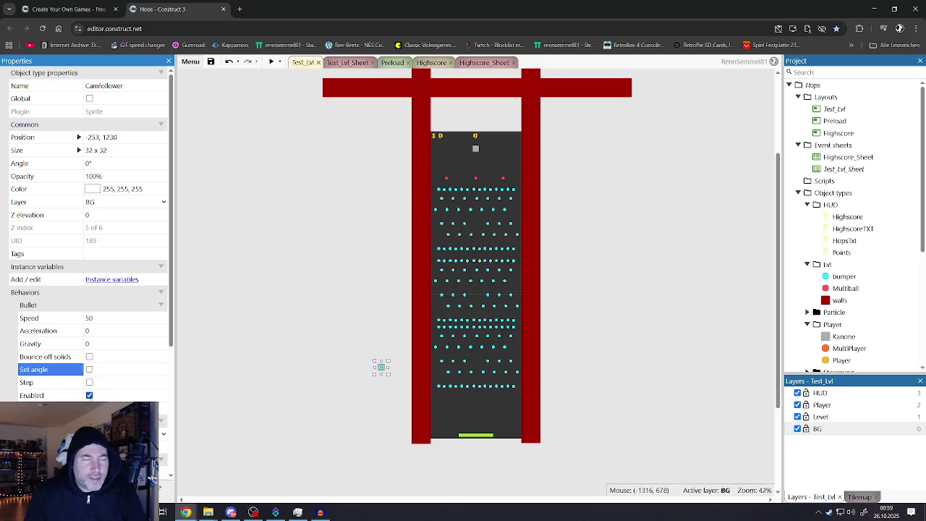
click(217, 340)
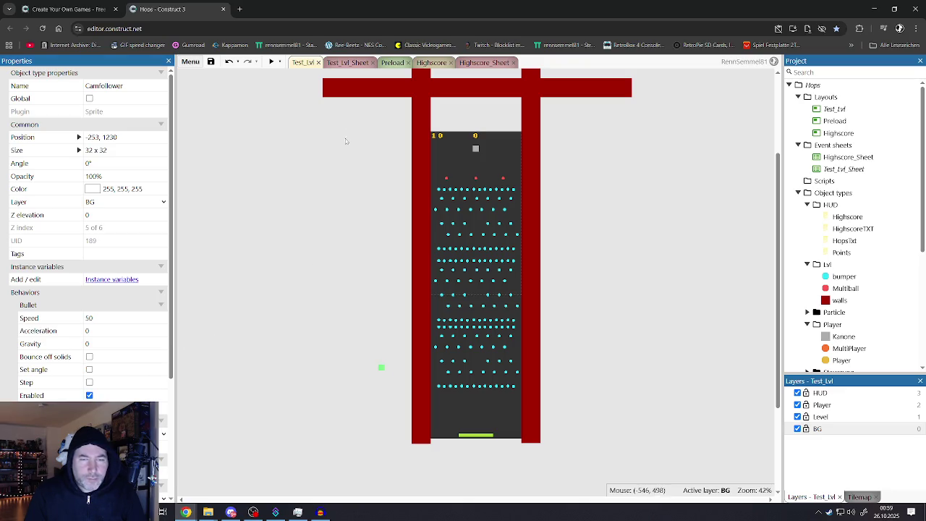
click(338, 64)
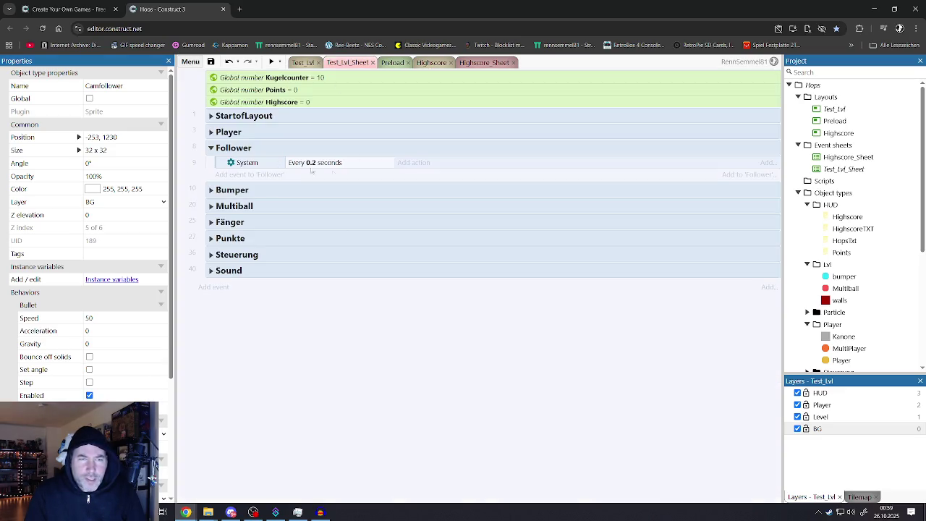
Inspect Camfollower's Bullet 'Set angle of motion' action and browse its other actions
click(407, 163)
double_click(422, 313)
scroll(402, 333, down, 3)
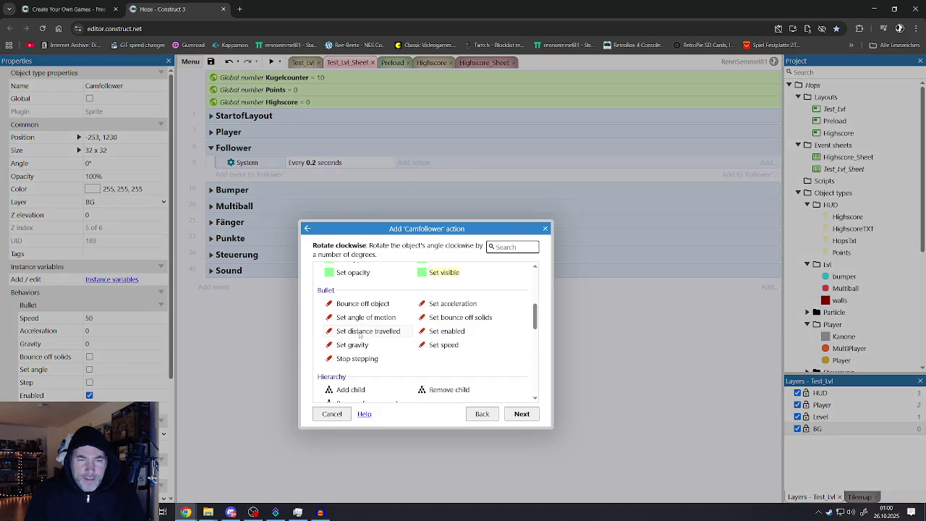
double_click(359, 318)
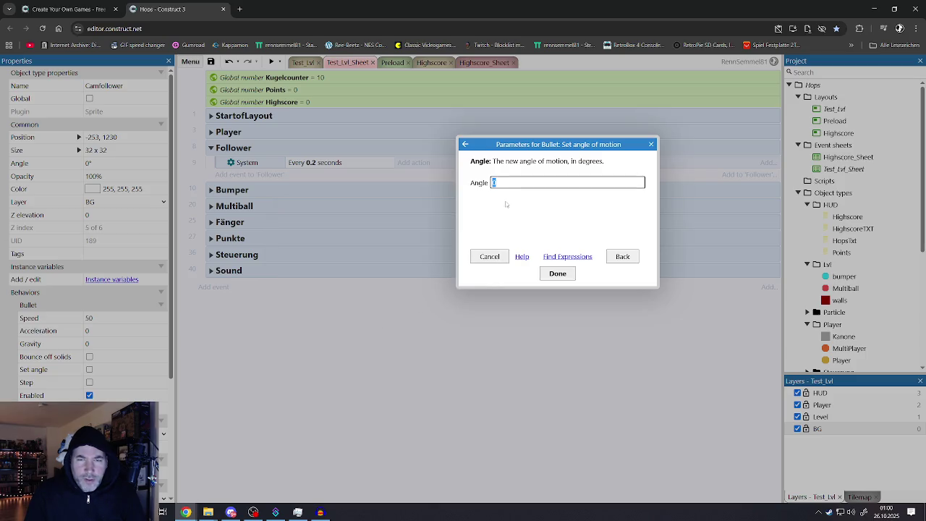
click(622, 257)
scroll(438, 344, down, 2)
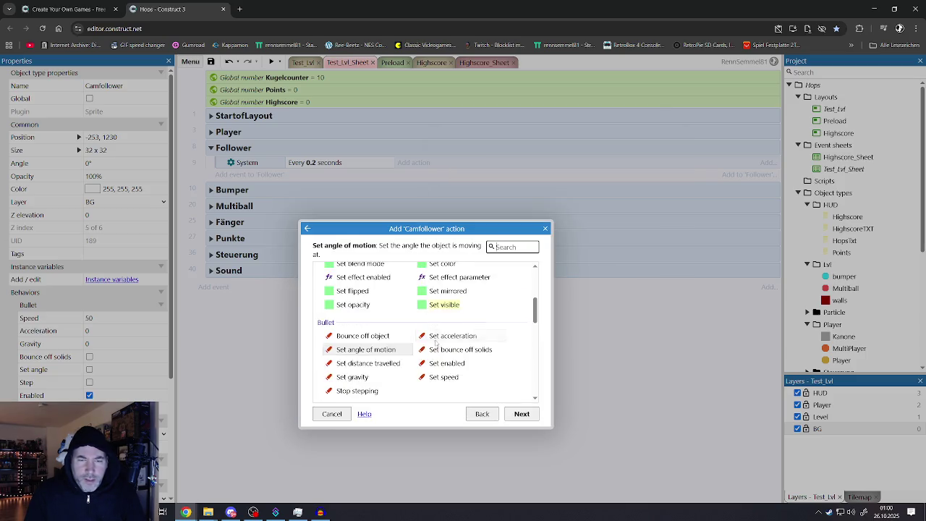
scroll(436, 343, down, 1)
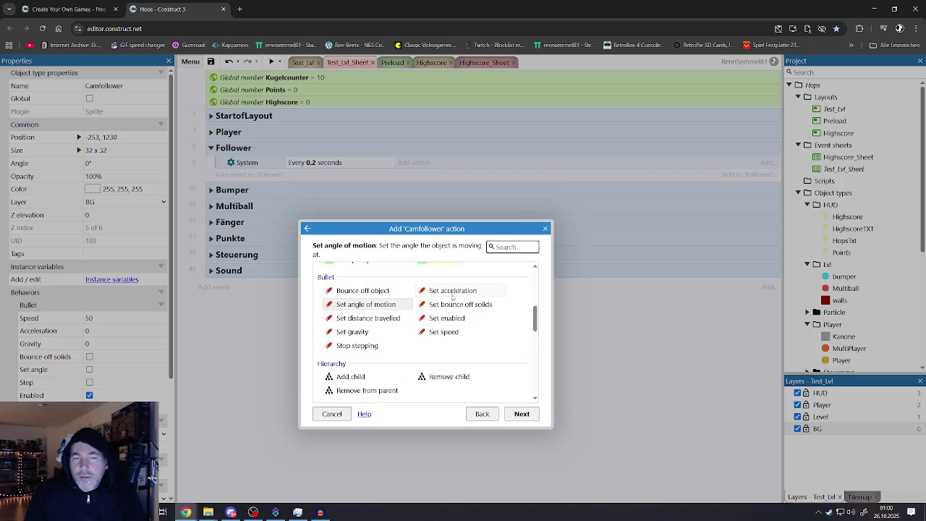
scroll(442, 311, down, 5)
scroll(436, 322, up, 6)
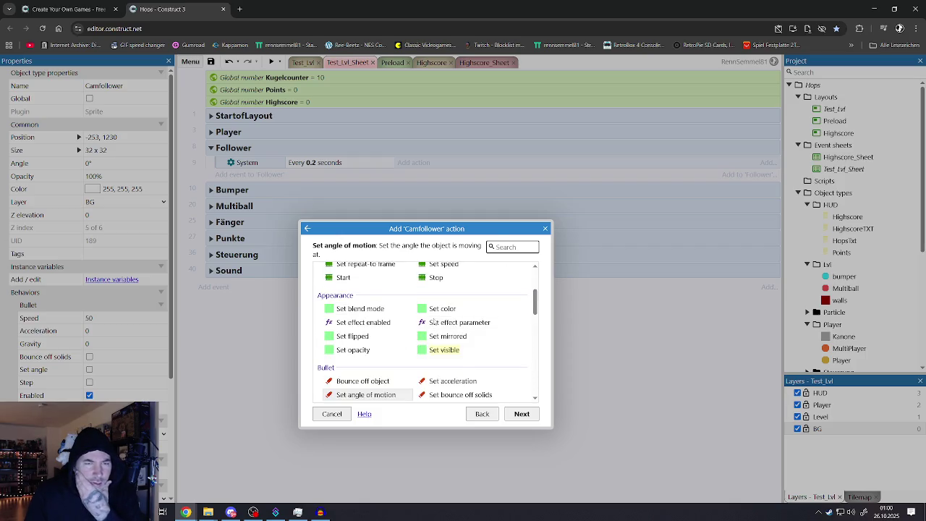
scroll(434, 321, up, 1)
scroll(437, 354, down, 4)
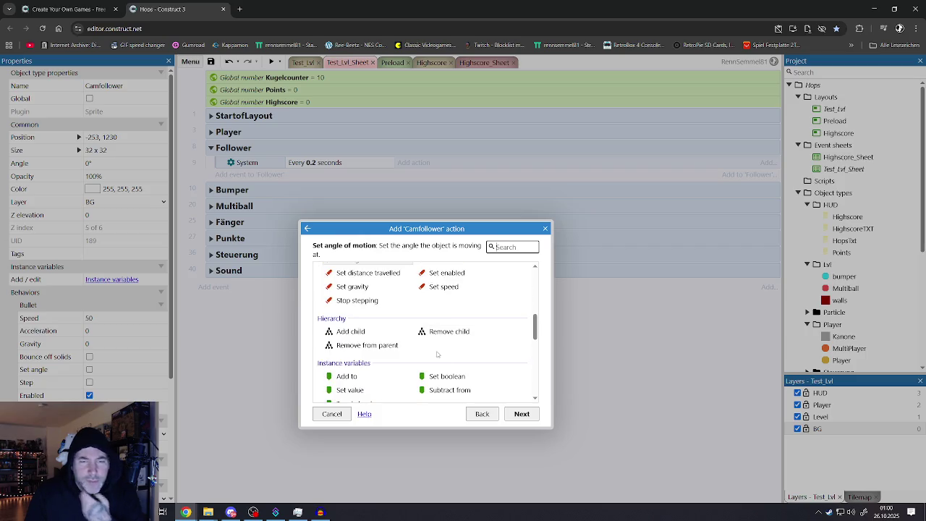
Cancel the new action and go back to the Test_Lvl layout
click(473, 411)
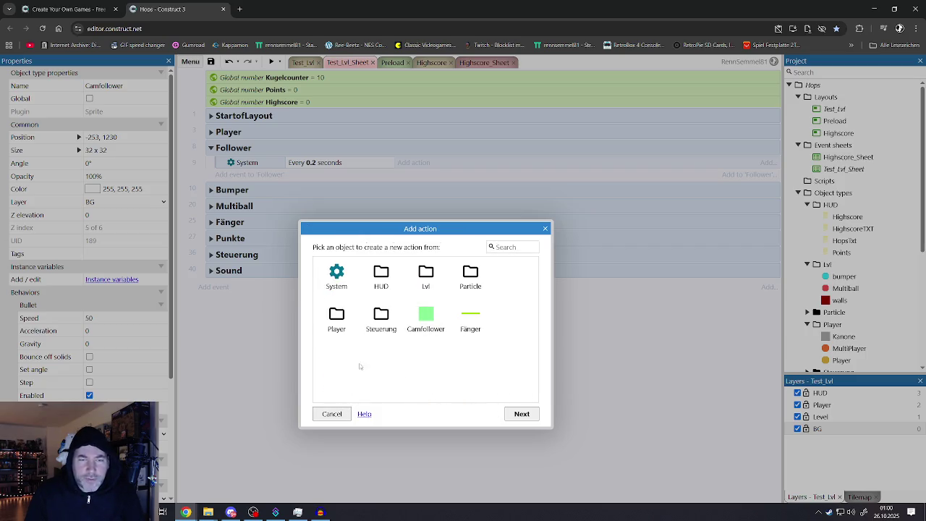
click(332, 413)
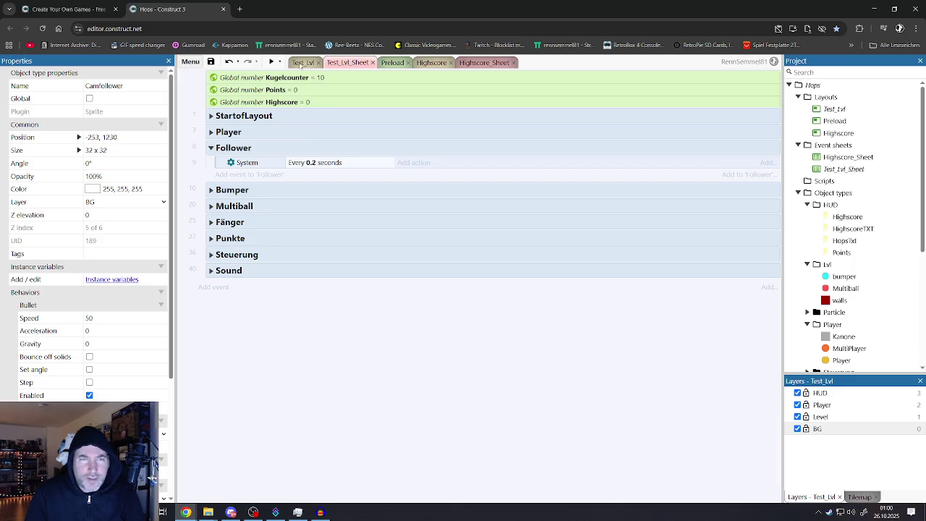
click(300, 64)
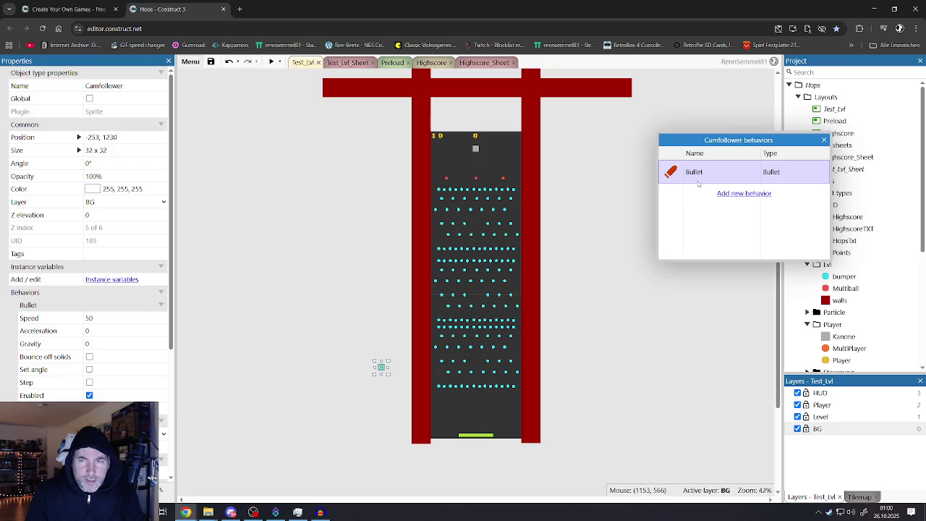
Replace the Camfollower's Bullet behaviour with a Follow behaviour
key(Delete)
click(724, 173)
scroll(408, 297, down, 5)
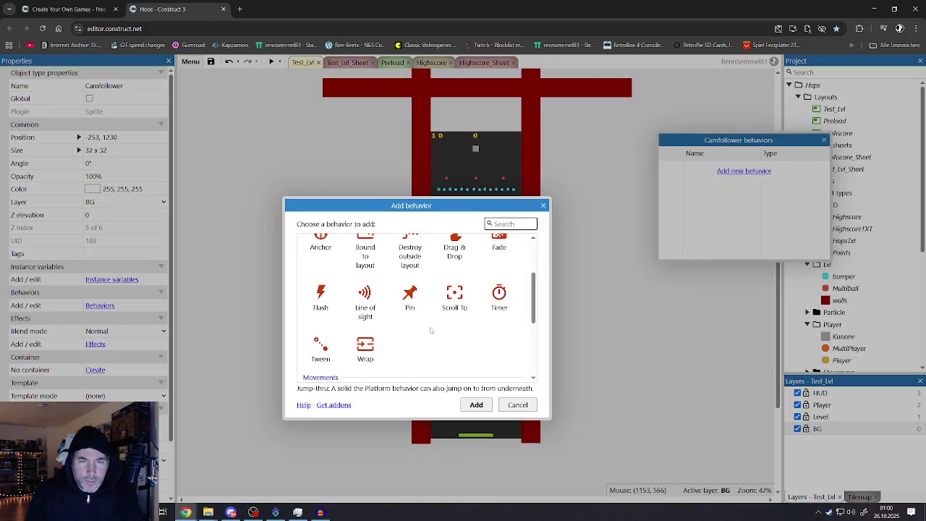
scroll(409, 300, down, 3)
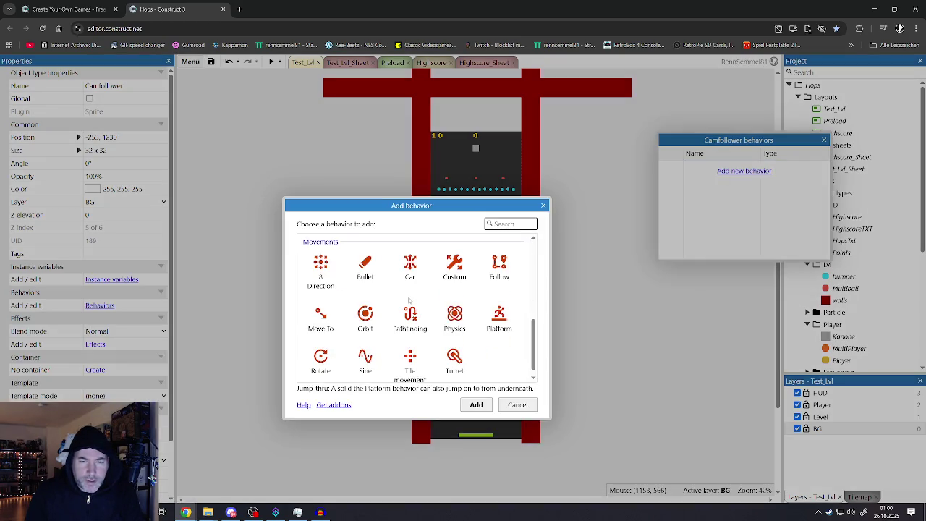
click(499, 267)
double_click(499, 268)
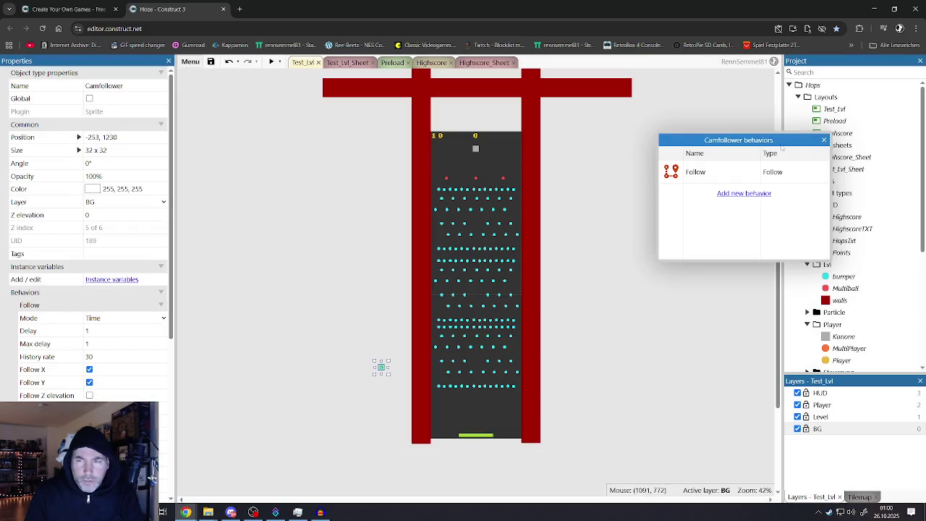
click(824, 141)
Keep the Follow history rate at 30 and turn off Follow destroyed
scroll(83, 372, down, 1)
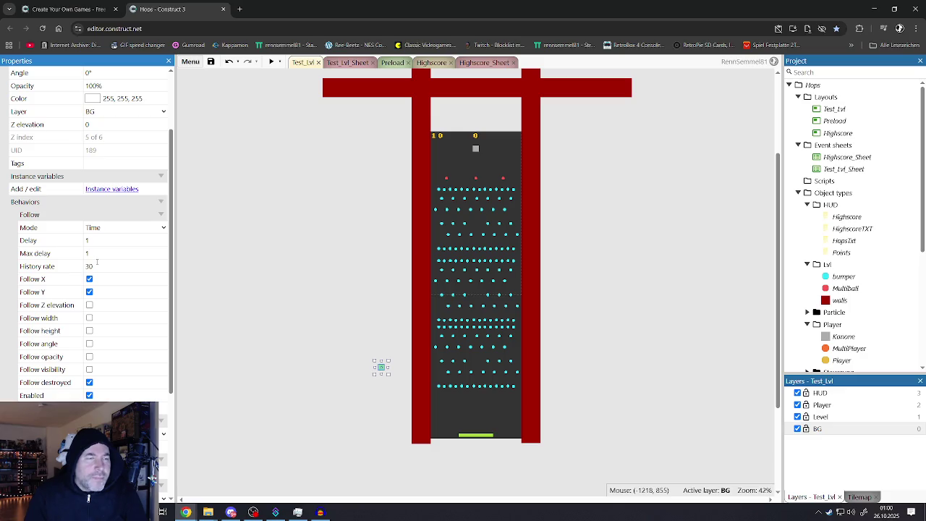
click(94, 266)
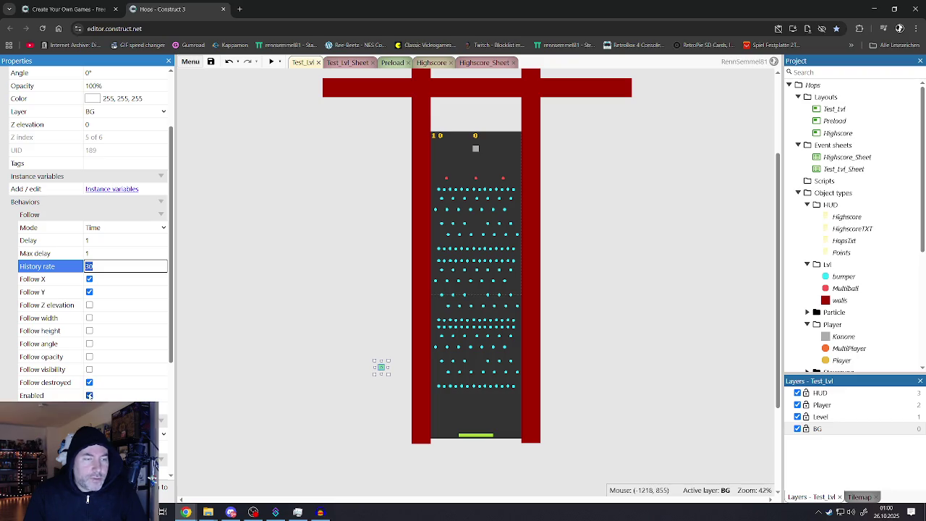
click(90, 385)
click(90, 383)
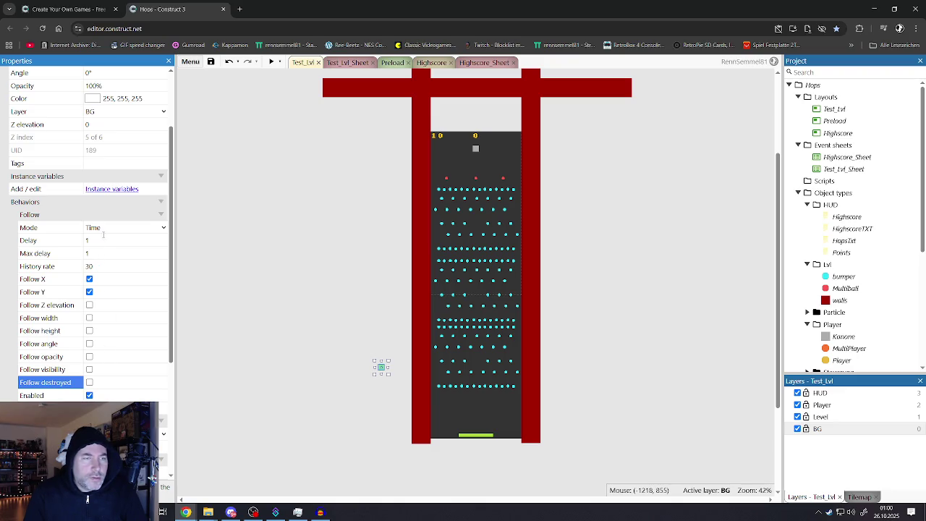
click(347, 124)
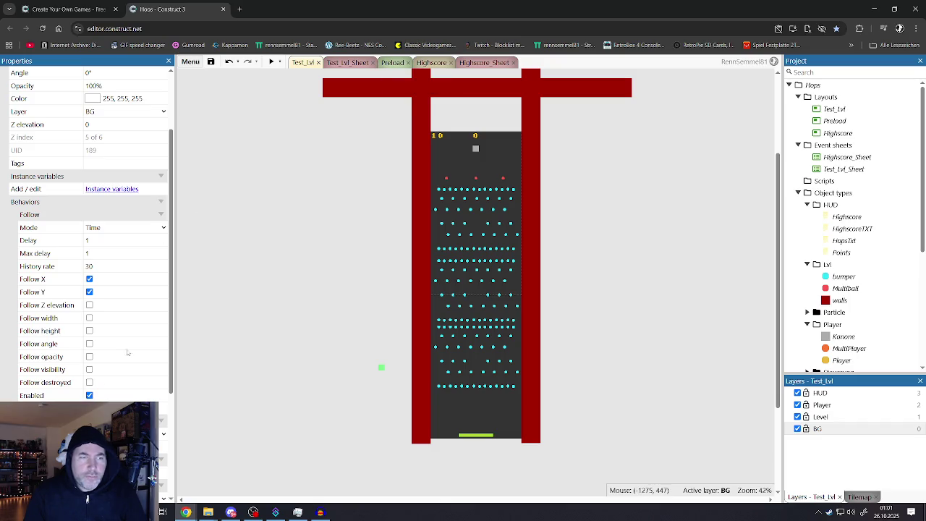
Move the Camfollower to the top of the playfield, keeping Follow mode on Time
mouse_move(381, 367)
mouse_down()
mouse_move(500, 141)
mouse_move(491, 150)
mouse_up()
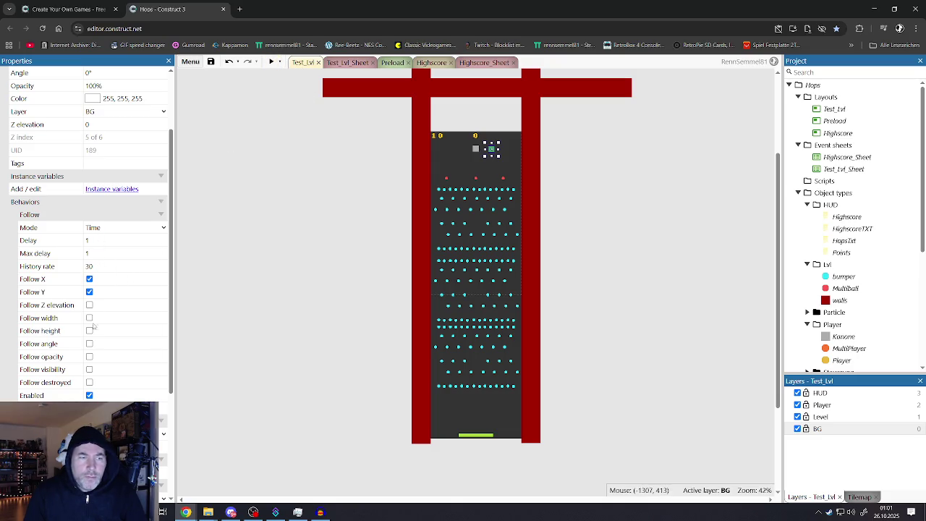
click(104, 230)
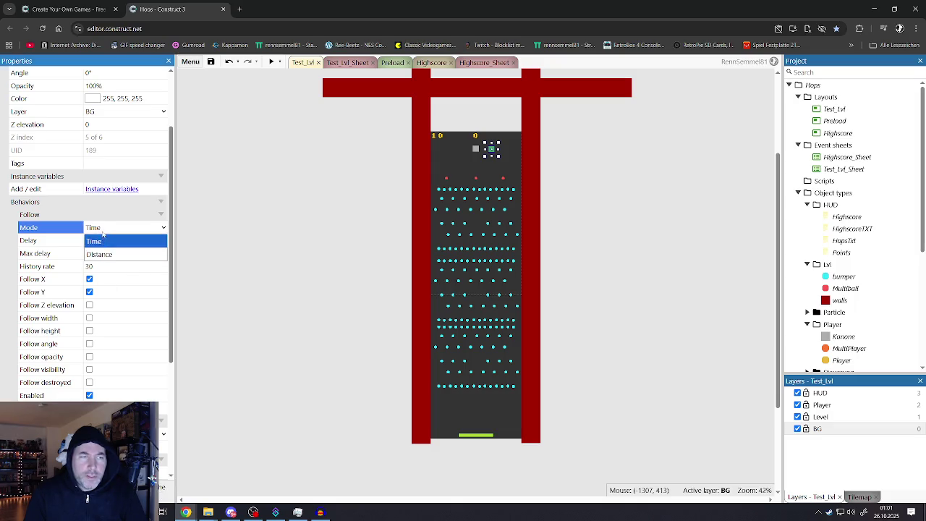
click(103, 232)
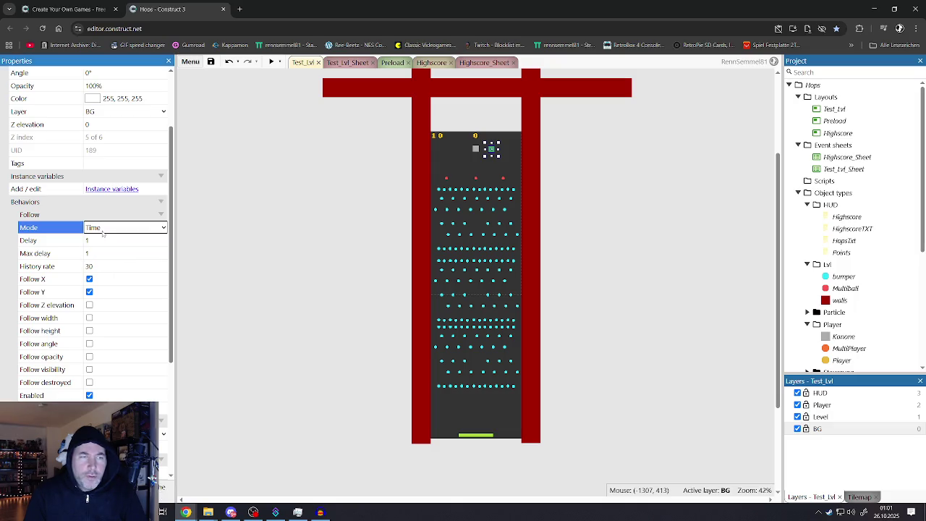
Run a quick preview of the game, then return to Test_Lvl_Sheet
click(271, 62)
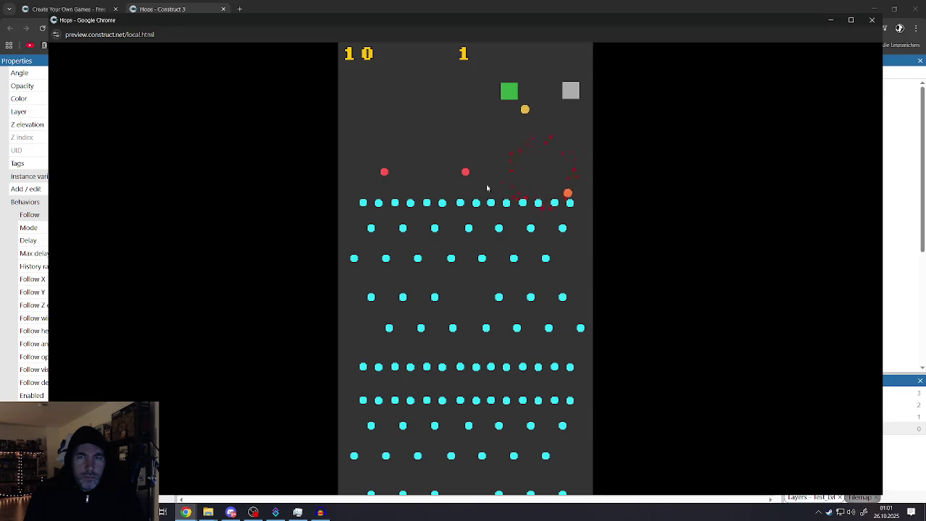
click(872, 19)
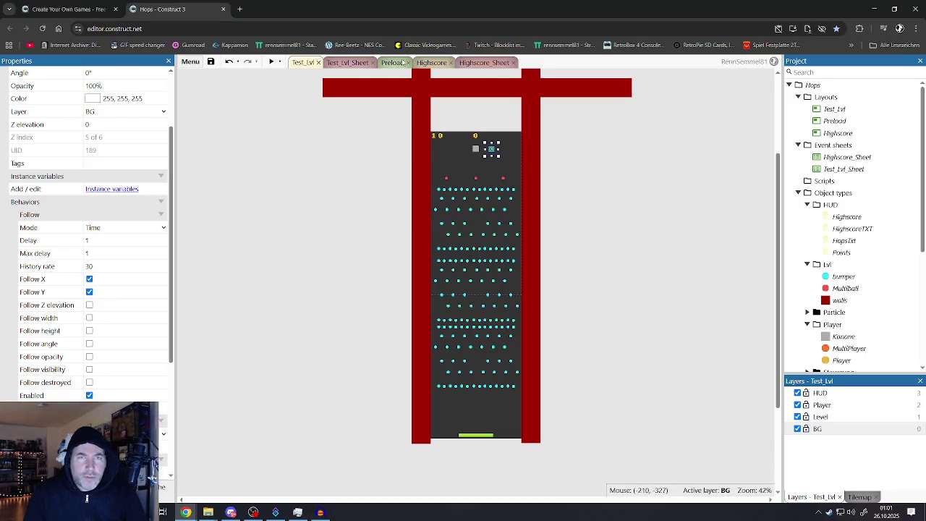
click(350, 63)
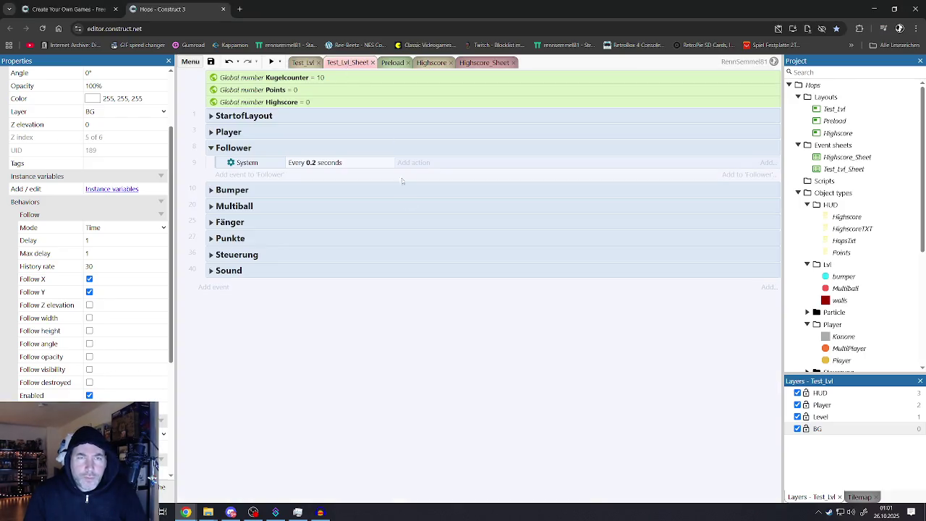
Add a Camfollower 'Follow object' action to the Follower event's 0.2-second timer
click(413, 162)
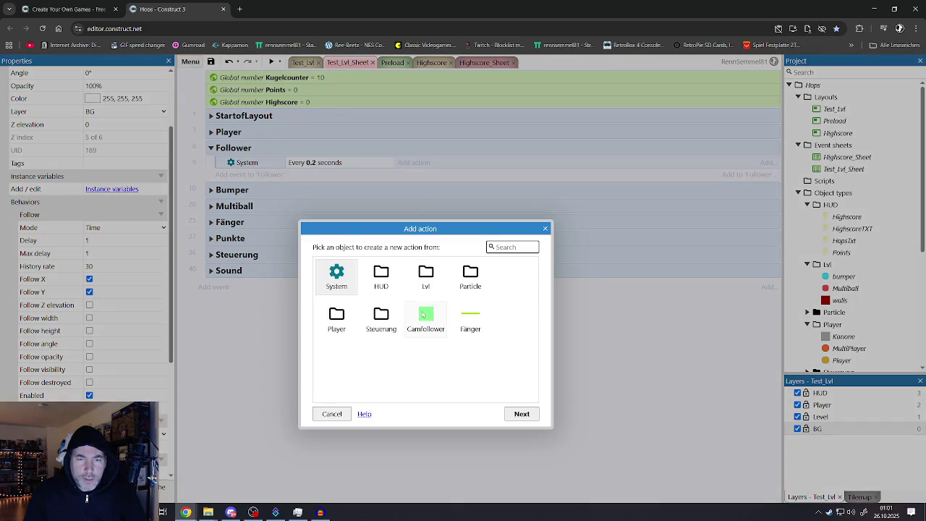
double_click(425, 311)
scroll(421, 326, down, 1)
scroll(391, 319, down, 3)
scroll(378, 310, up, 1)
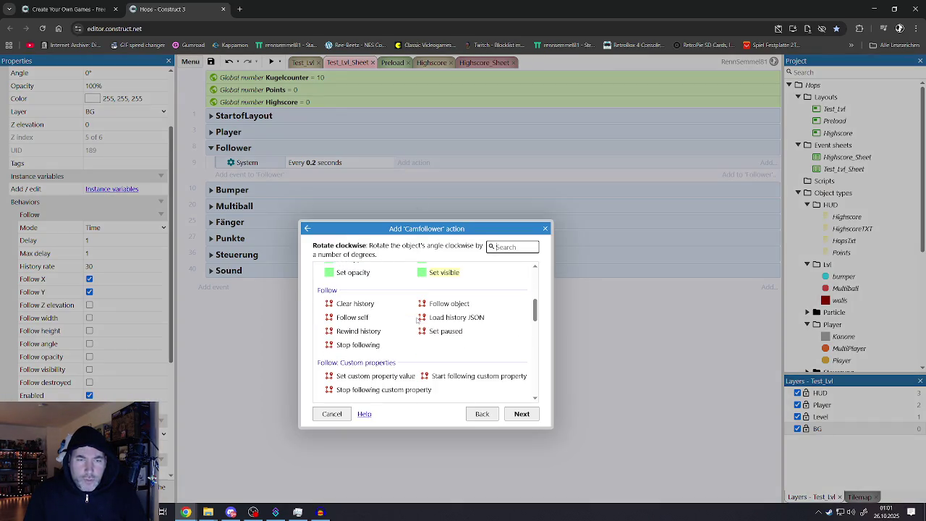
click(440, 307)
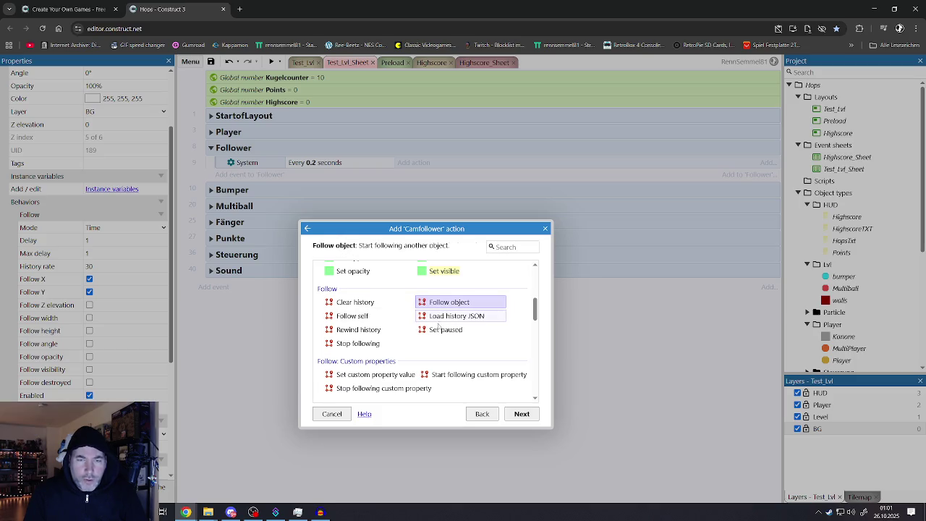
scroll(403, 329, down, 1)
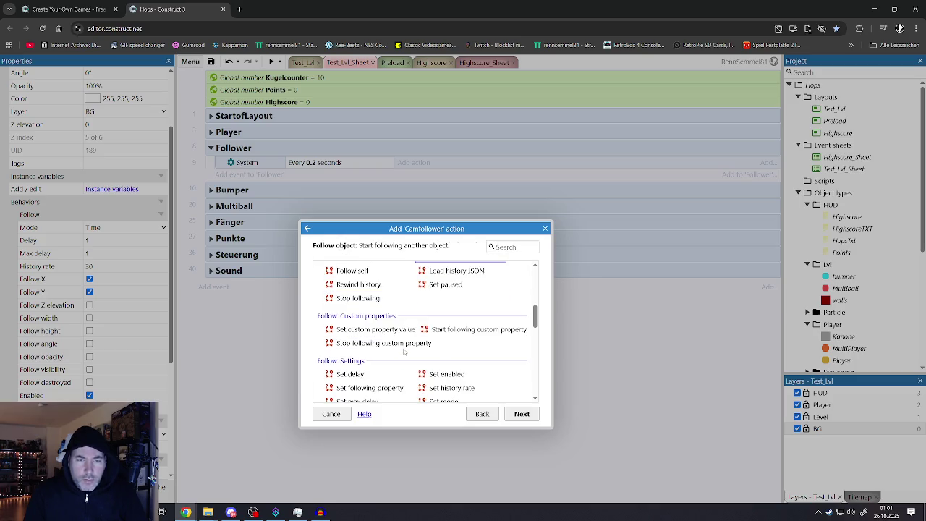
scroll(404, 352, down, 2)
scroll(404, 353, up, 2)
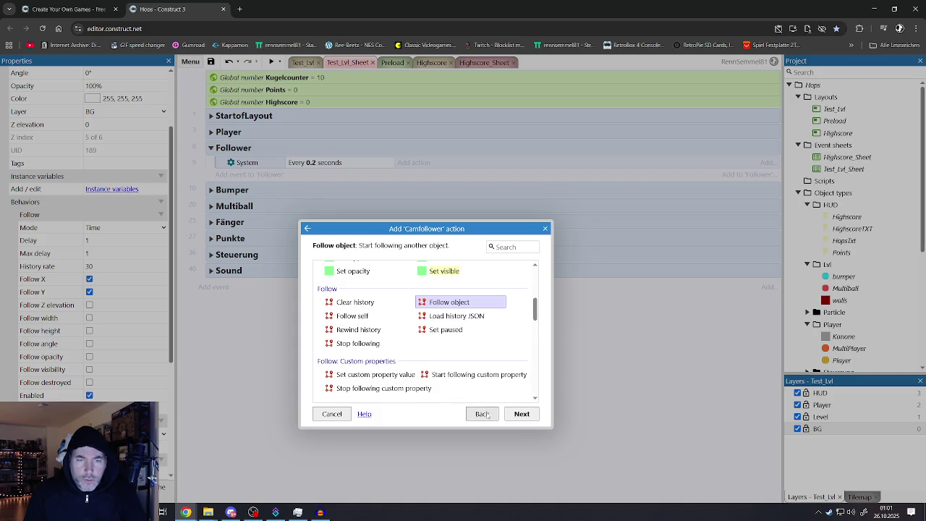
click(514, 415)
Set the action to follow Player from its current position and confirm it
click(550, 185)
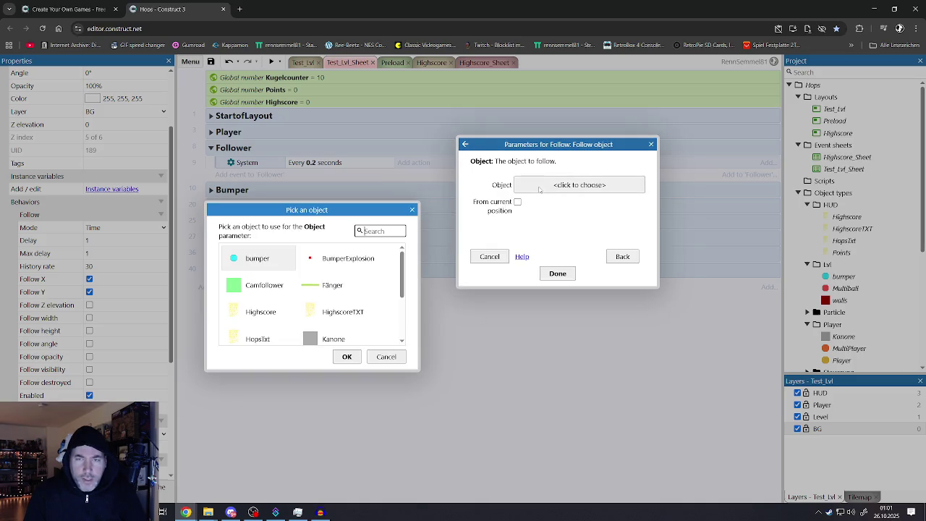
scroll(253, 297, down, 2)
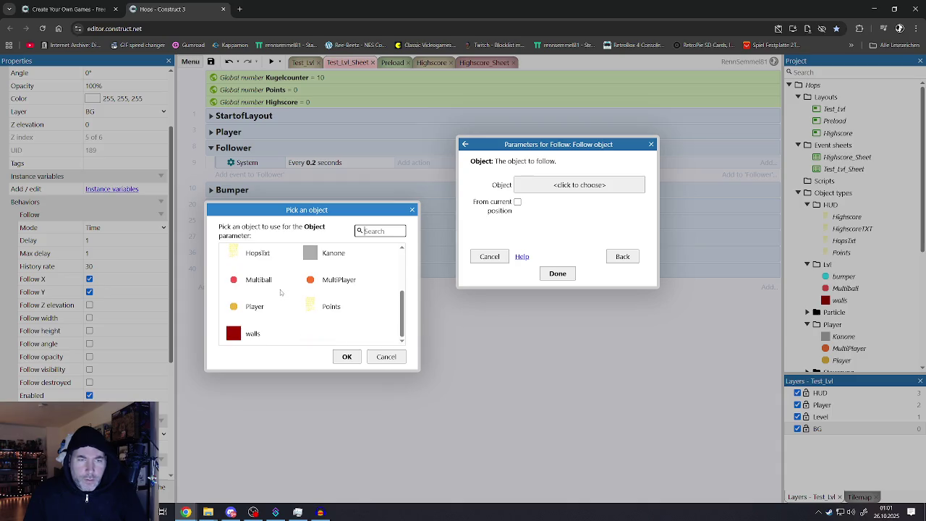
click(248, 308)
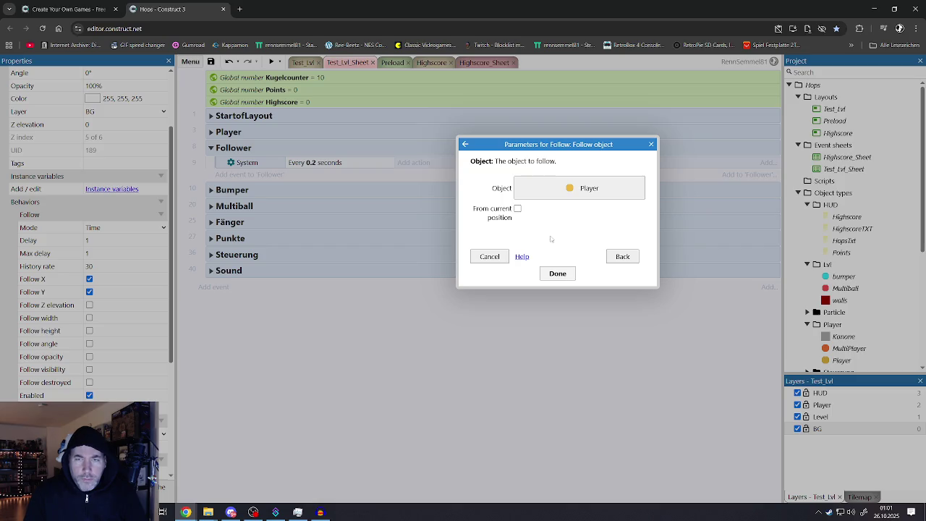
click(518, 209)
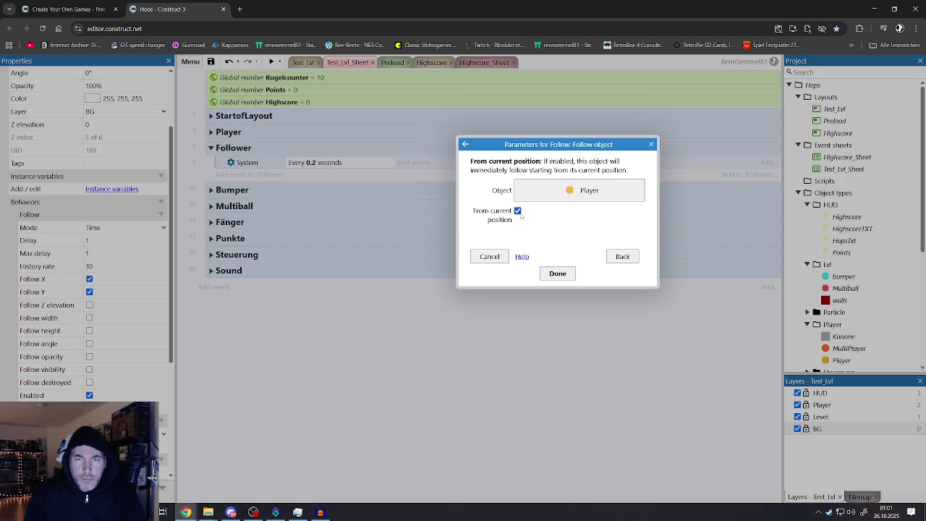
click(557, 273)
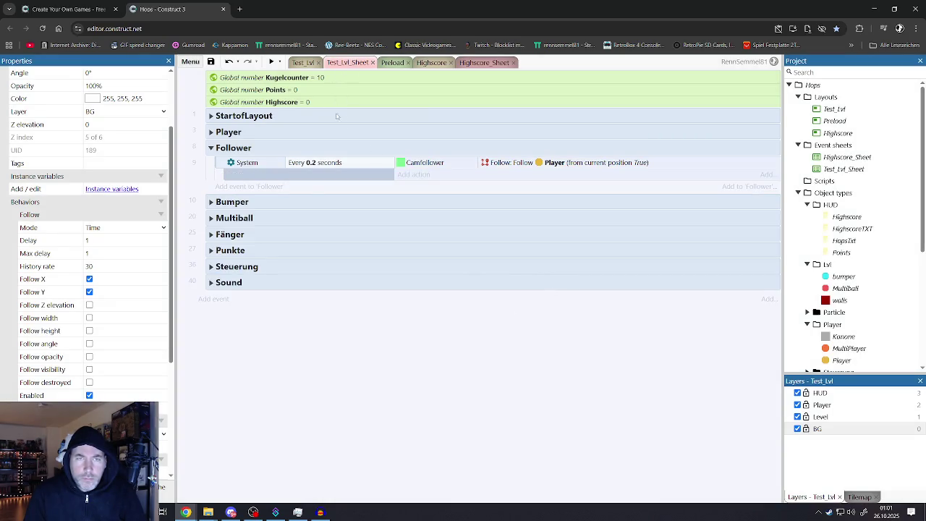
click(303, 62)
click(277, 62)
Preview the game, drop a ball into the pegs, and close the preview
click(303, 116)
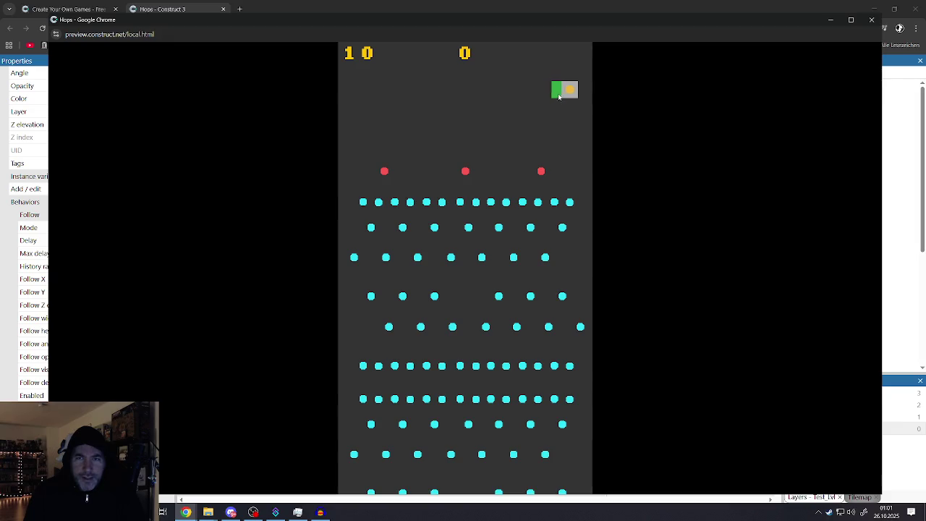
click(492, 171)
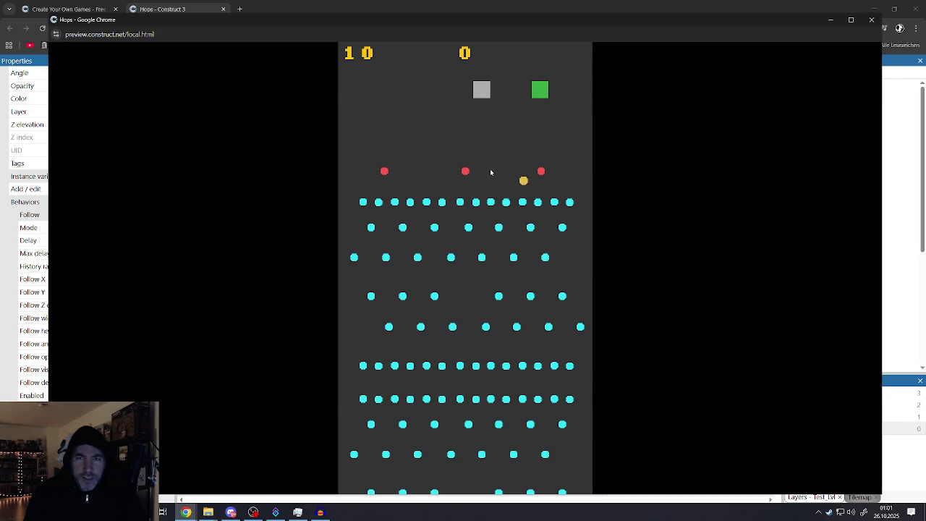
key(ctrl+w)
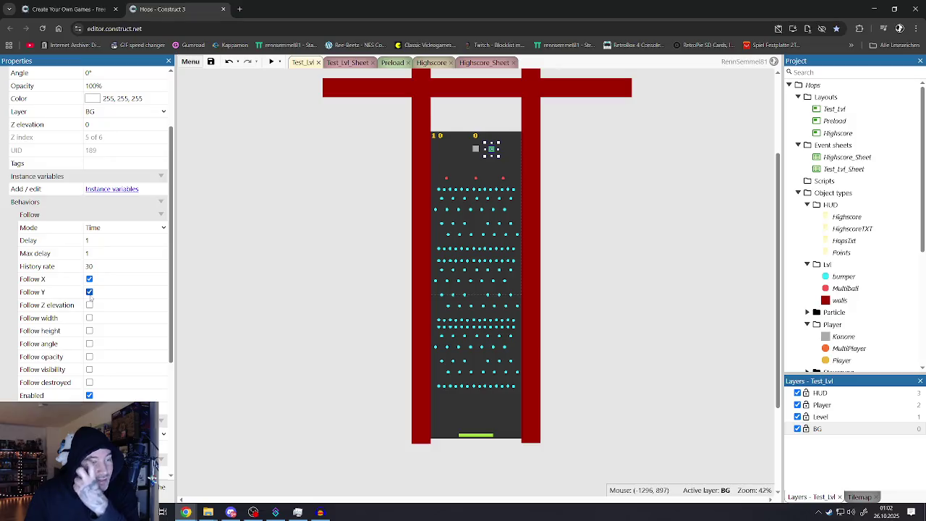
Delete the Follow behaviour from the Camfollower
click(25, 202)
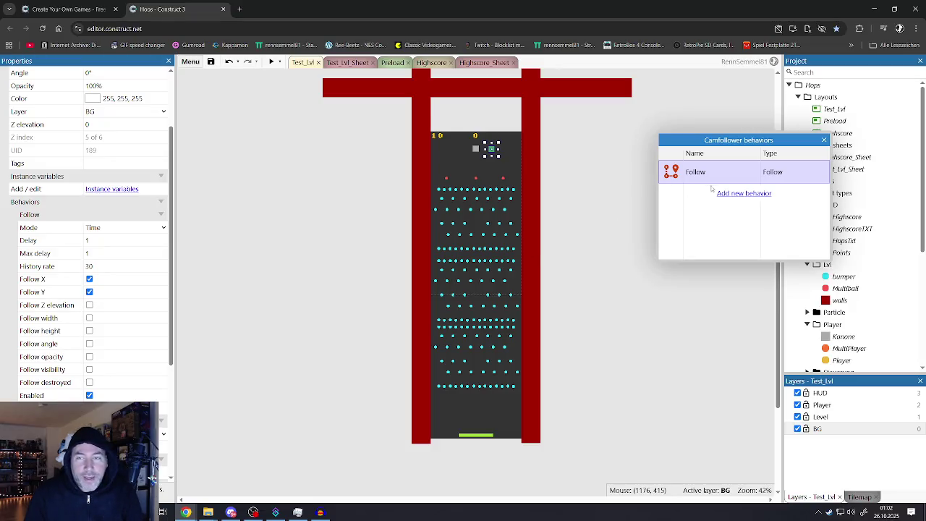
key(Delete)
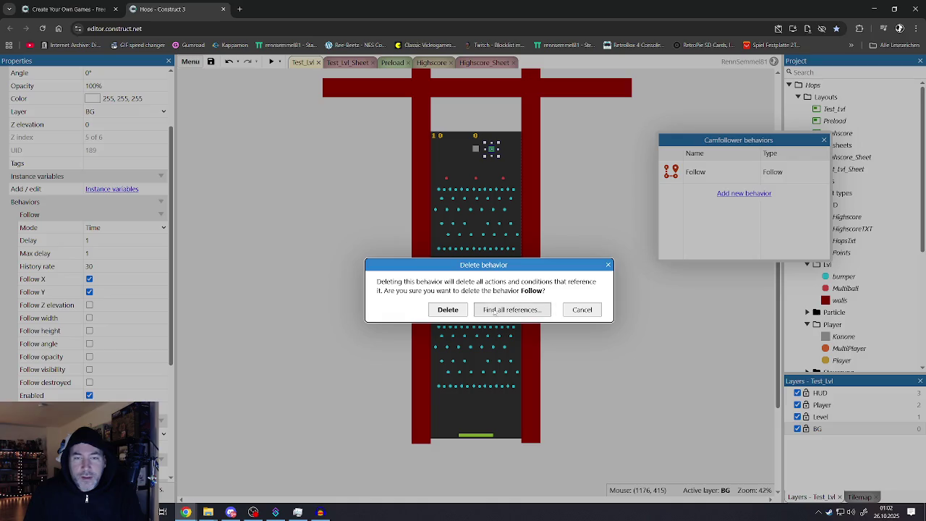
key(Return)
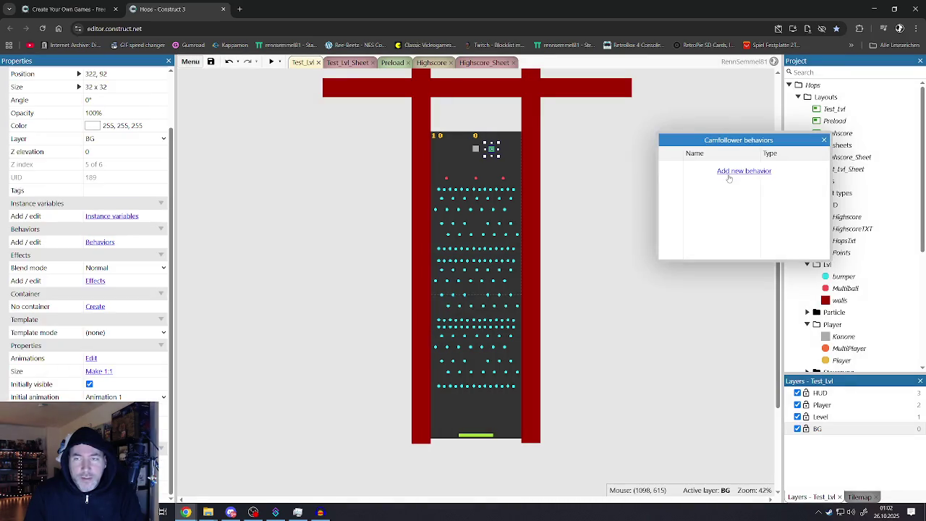
Try an 8 Direction behavior on Camfollower with Default controls off, then delete it
click(729, 172)
scroll(436, 314, down, 5)
scroll(416, 335, up, 1)
scroll(416, 335, down, 1)
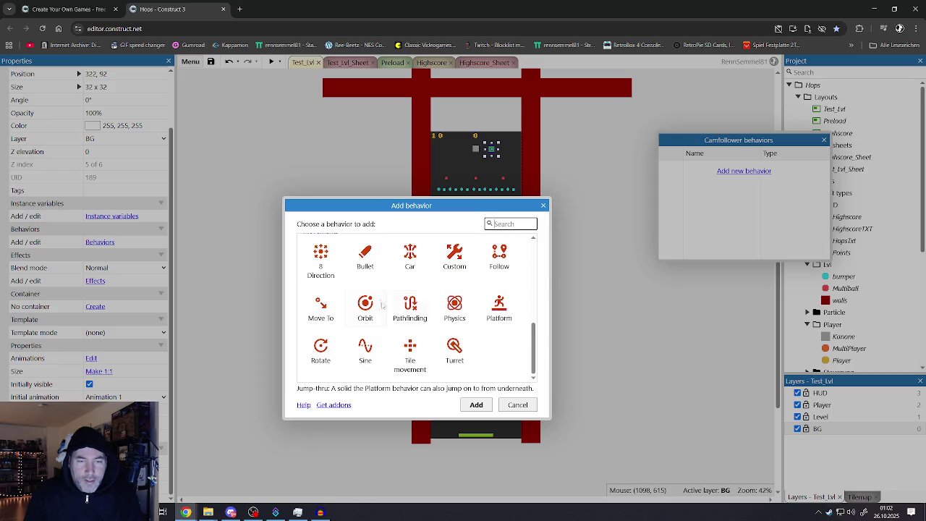
click(365, 260)
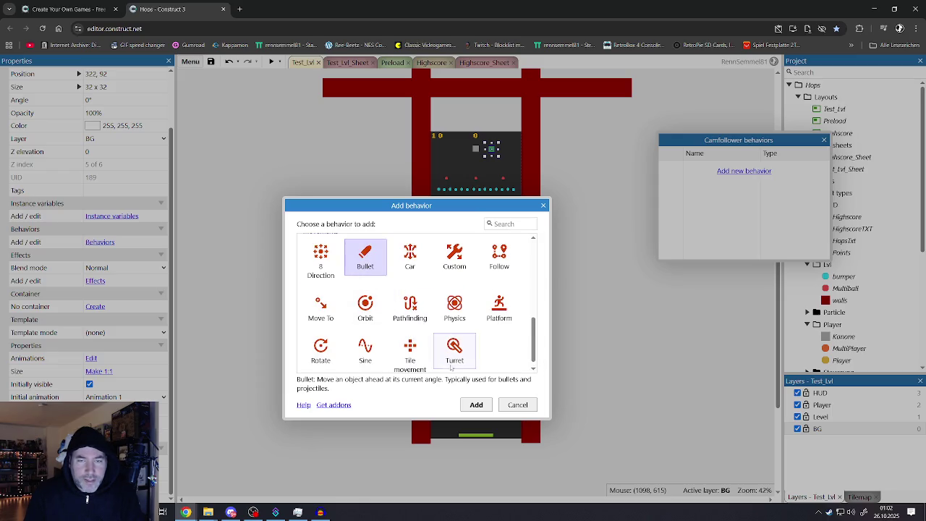
click(320, 259)
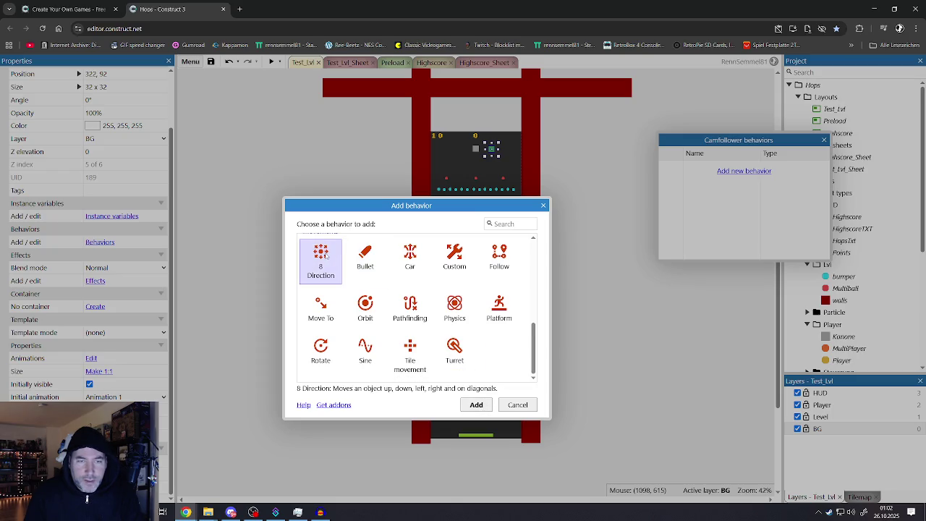
click(476, 405)
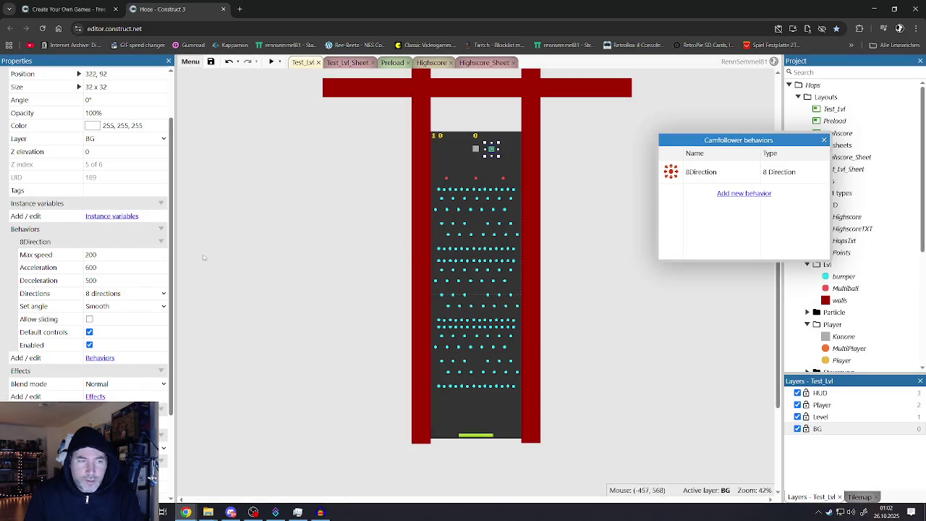
click(89, 332)
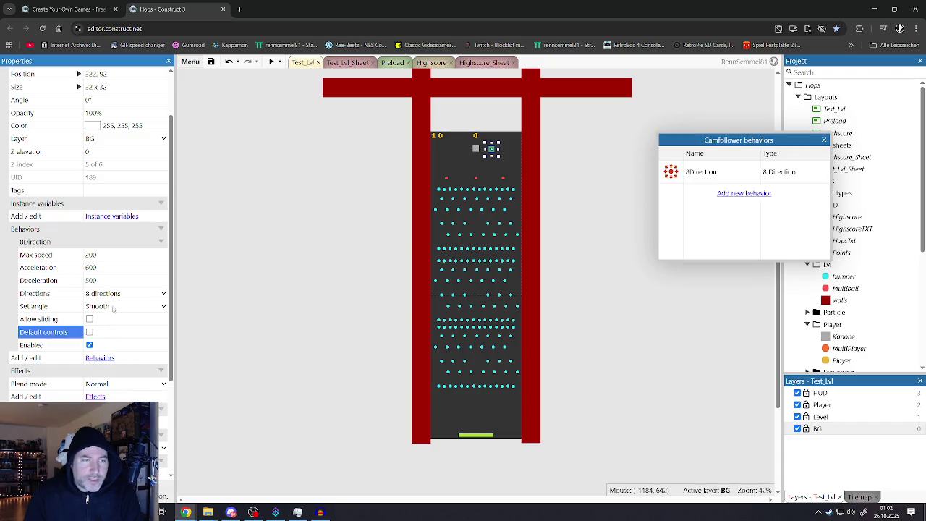
click(109, 293)
click(104, 296)
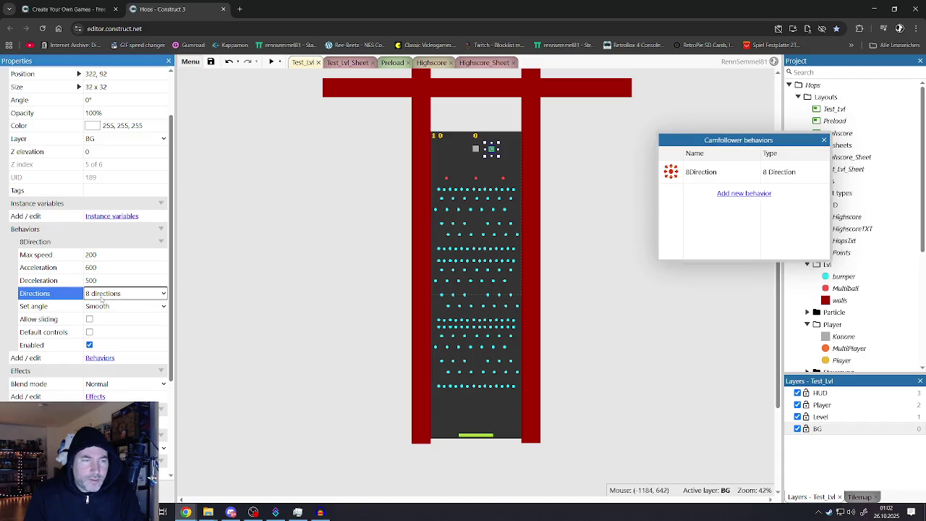
click(696, 174)
key(Delete)
Add a Bullet behavior to Camfollower and return to Test_Lvl_Sheet
click(724, 172)
scroll(405, 304, down, 5)
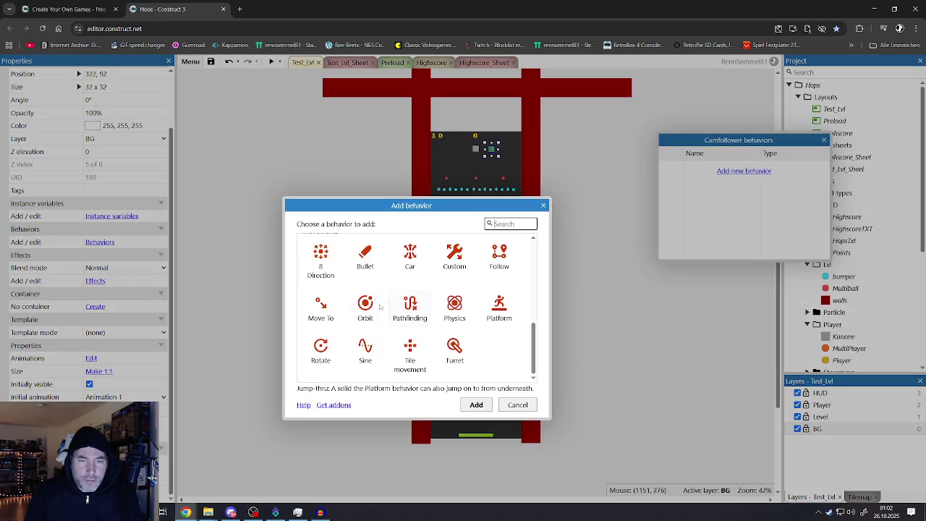
click(371, 269)
click(476, 405)
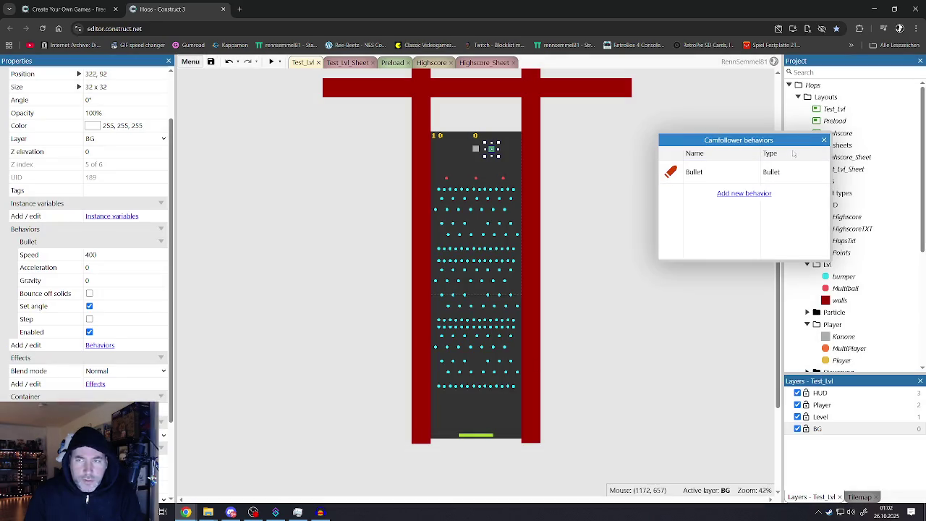
click(824, 140)
click(347, 62)
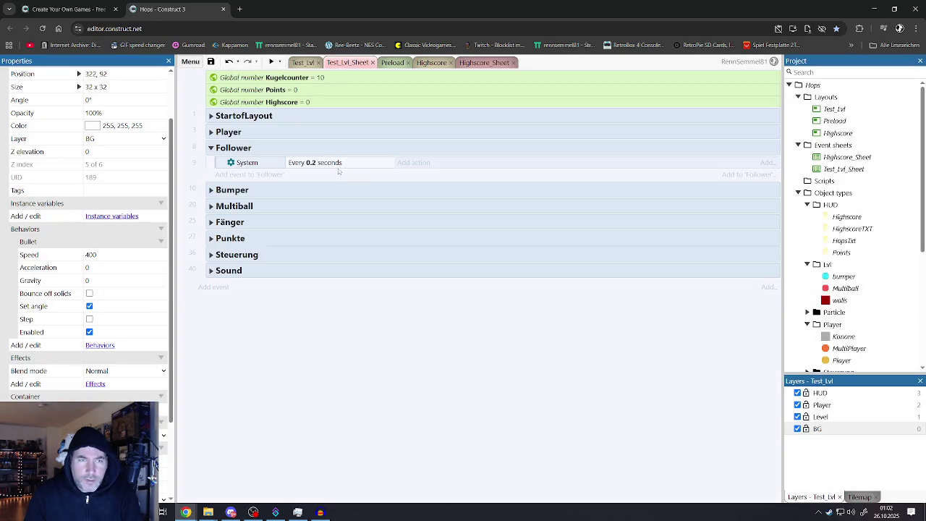
Add a Camfollower Bullet 'Set angle of motion' action under the Follower event
click(413, 163)
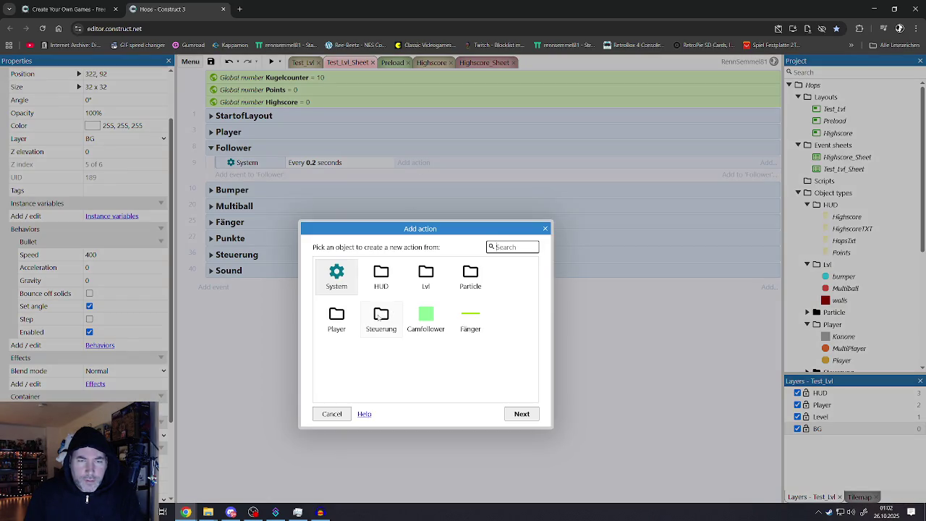
click(378, 317)
double_click(420, 321)
scroll(420, 323, down, 5)
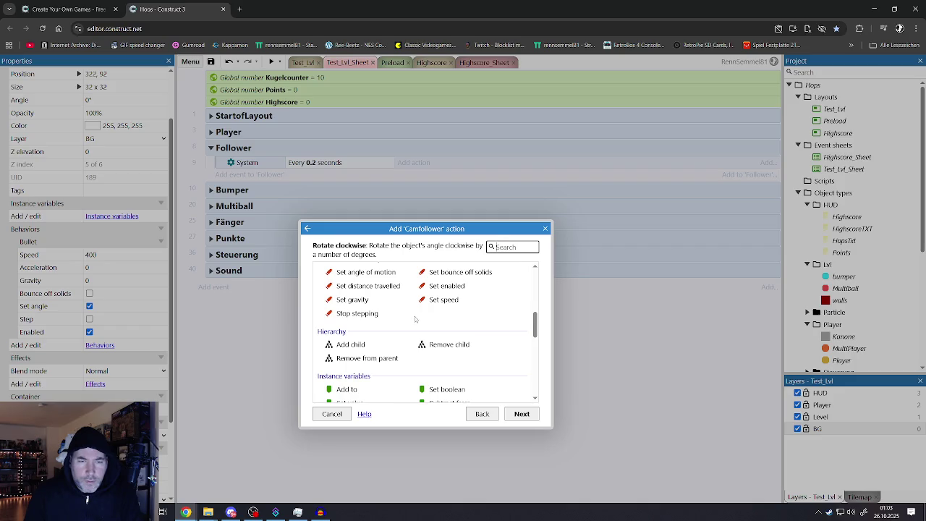
scroll(413, 318, up, 1)
click(362, 305)
click(363, 317)
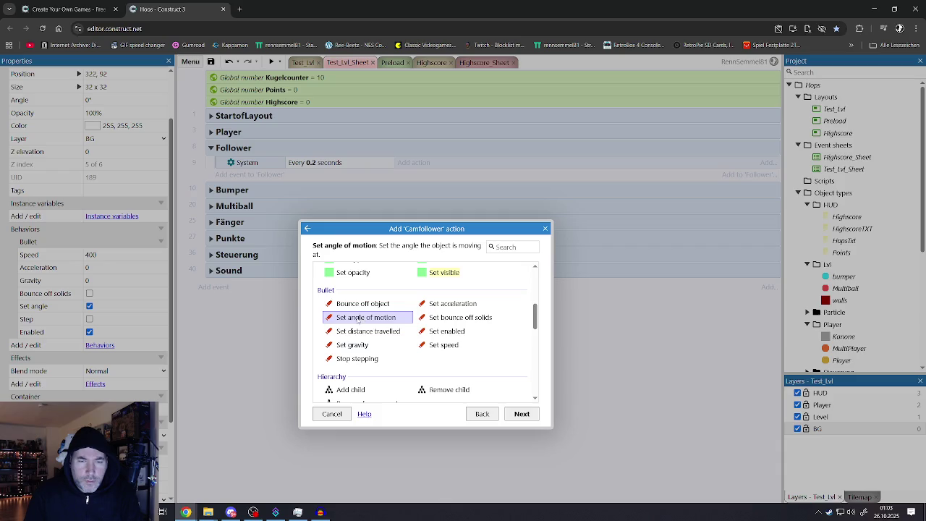
double_click(358, 319)
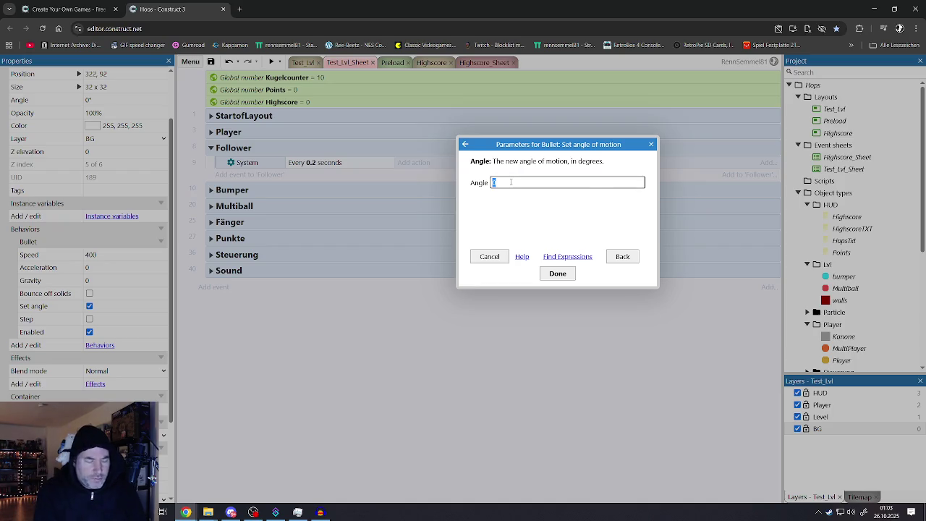
Enter Player.y as the angle of motion expression and confirm the action
text(x)
key(Escape)
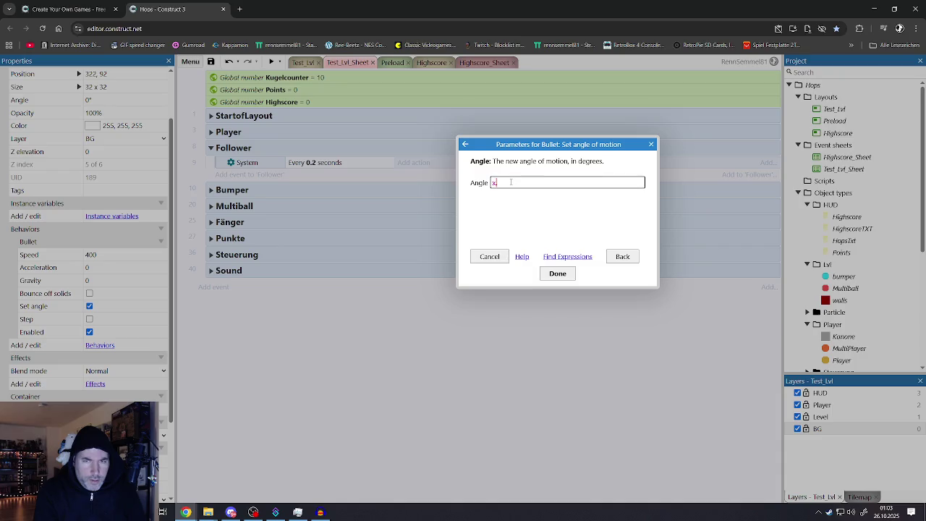
text(position)
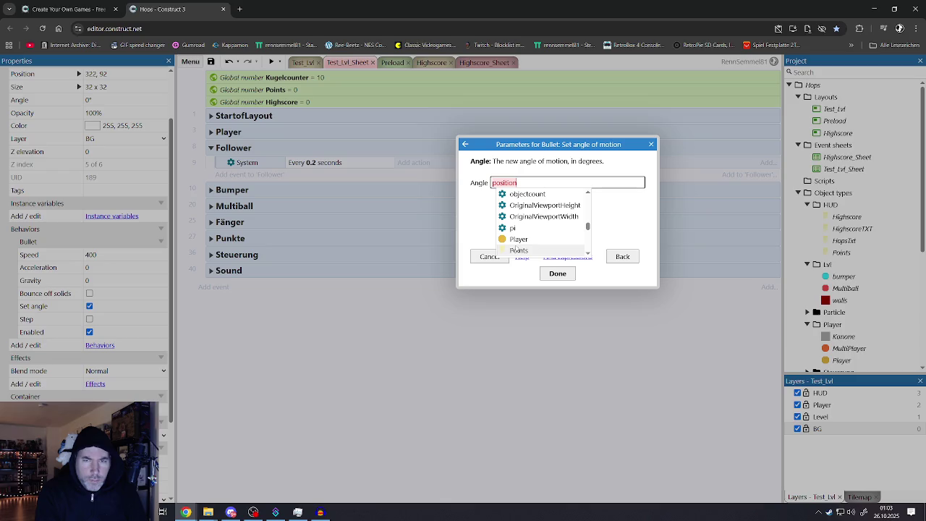
click(516, 250)
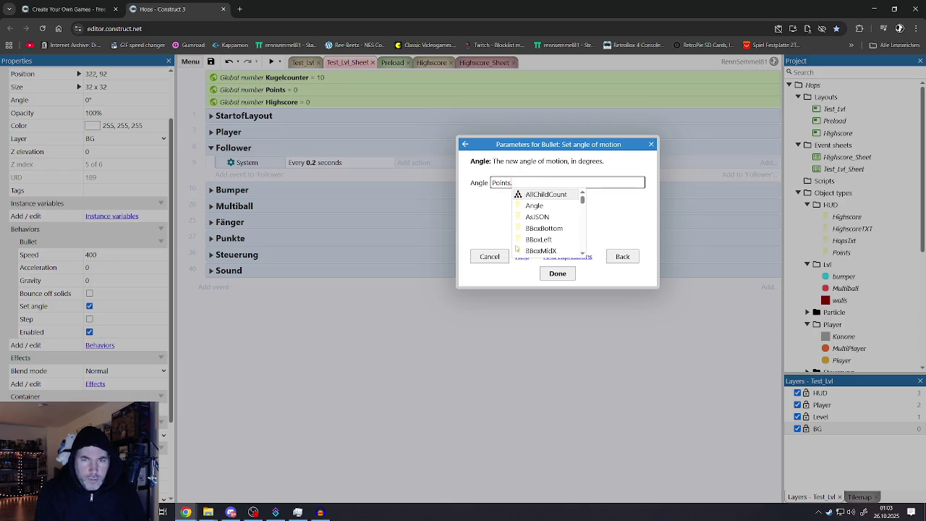
key(ctrl+a)
key(BackSpace)
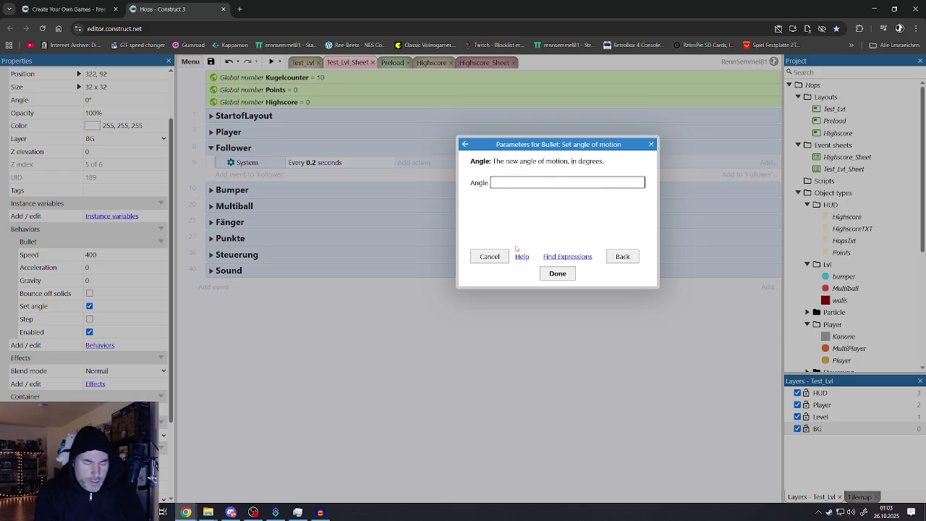
text(play)
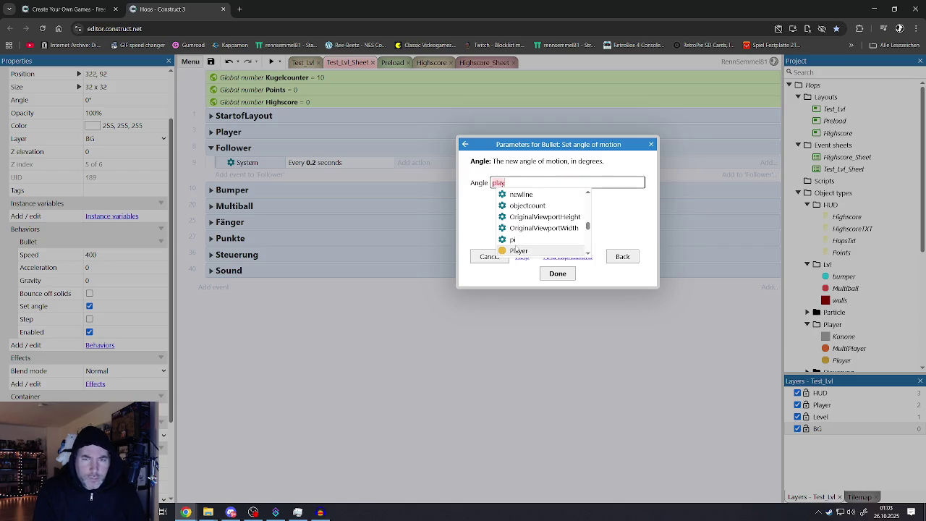
click(515, 249)
text(.)
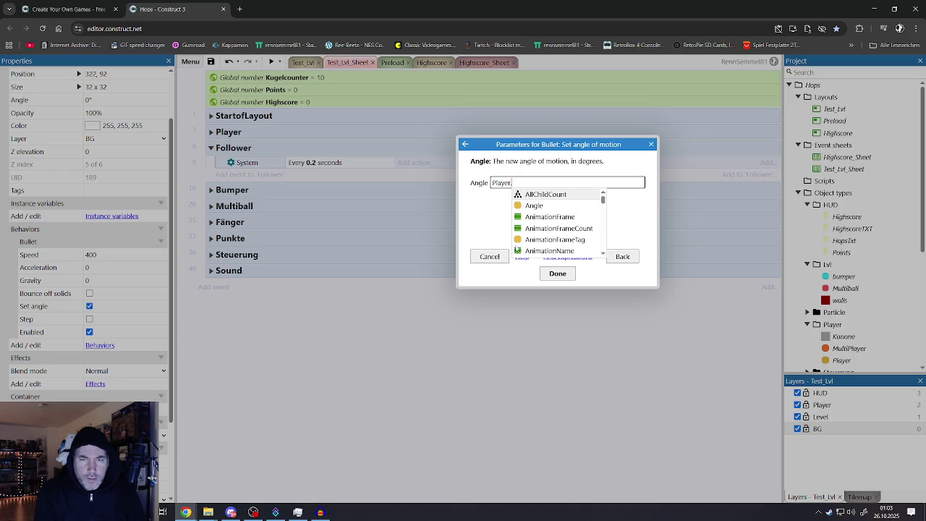
text(x)
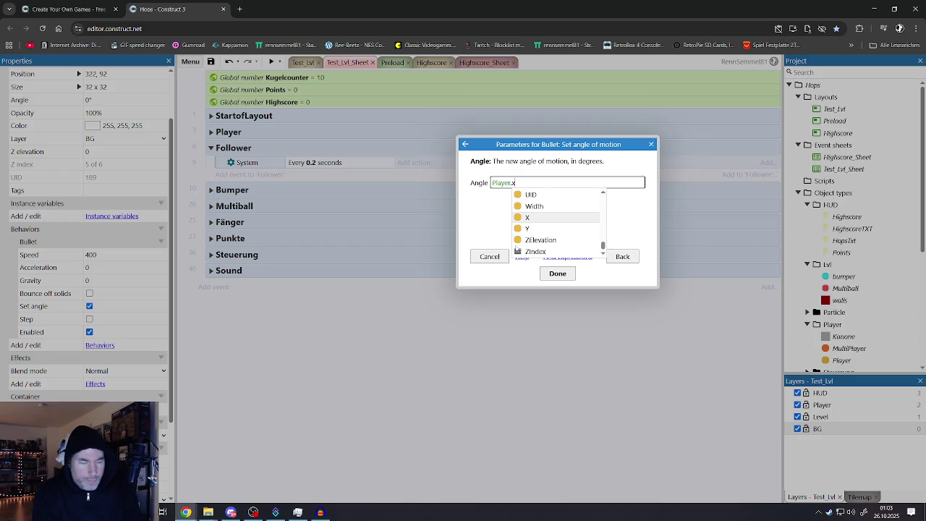
key(BackSpace)
text(y)
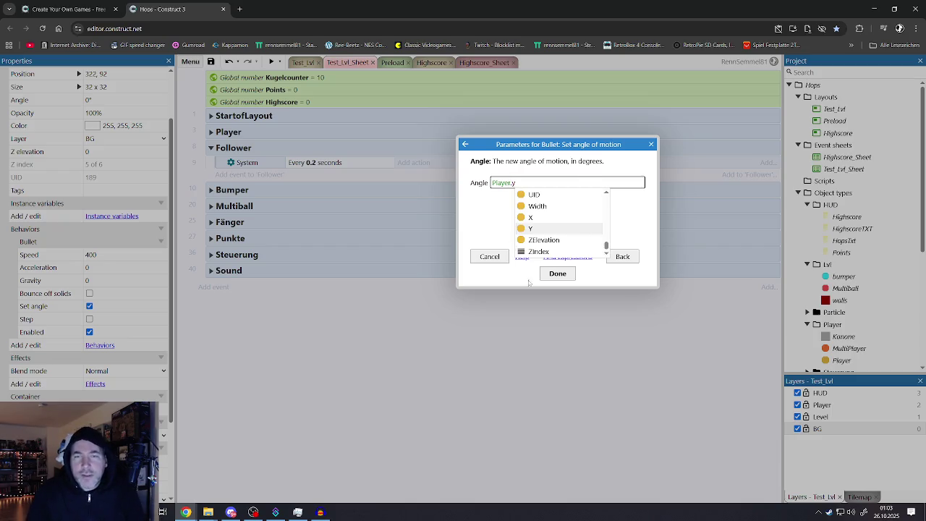
click(557, 273)
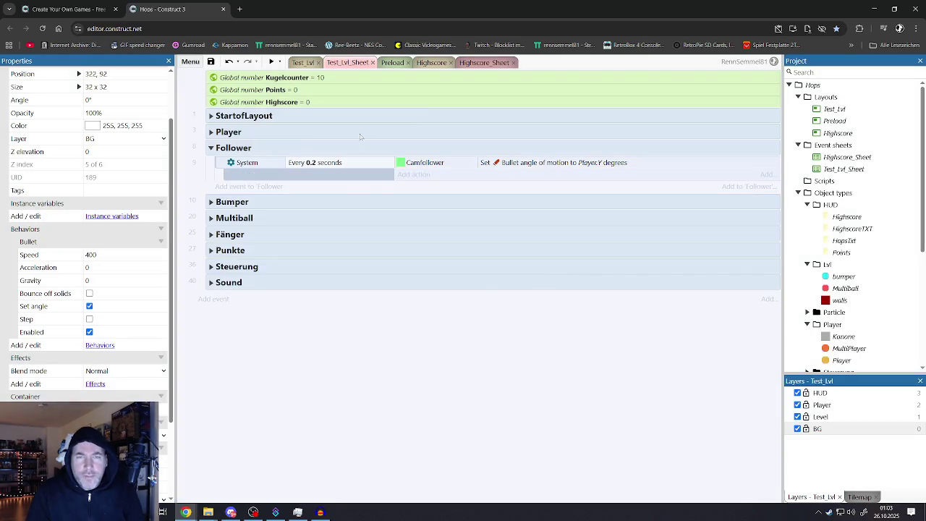
Go back to the Test_Lvl layout and run a preview of the game
click(403, 163)
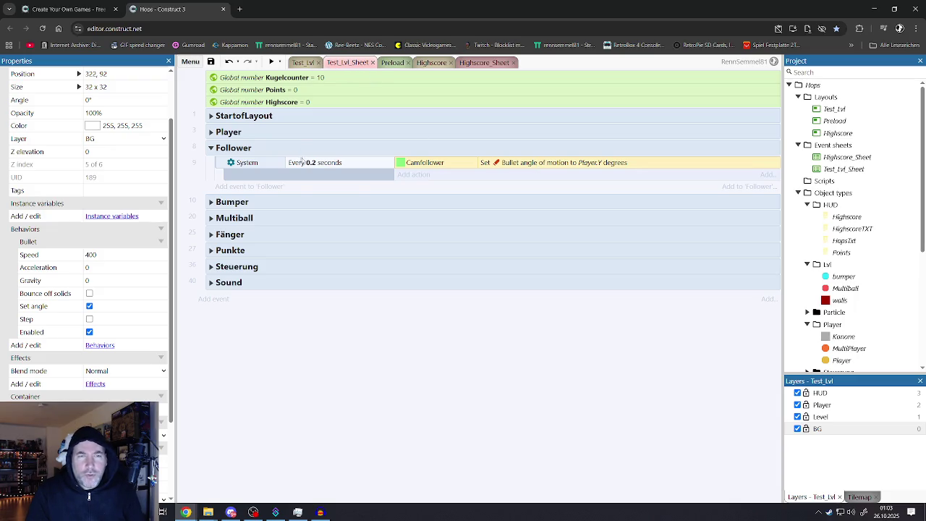
click(305, 63)
click(270, 62)
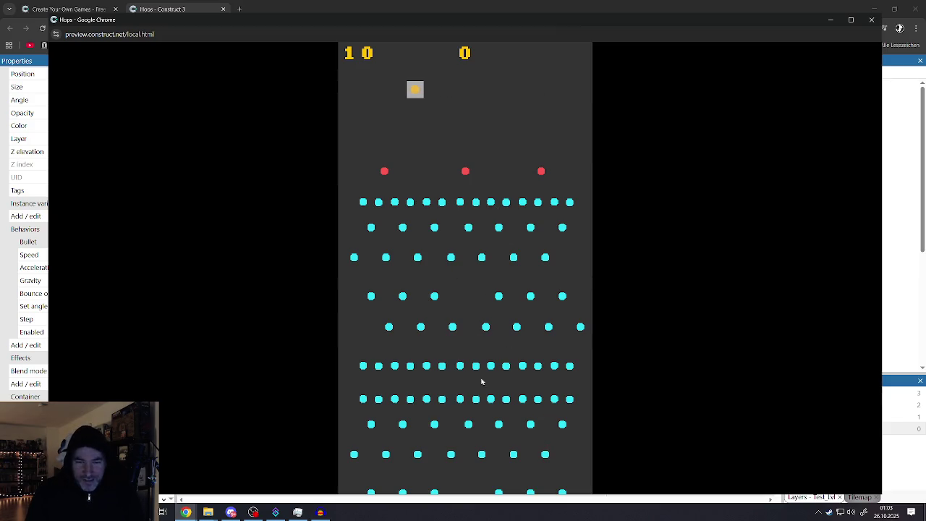
Close the preview, turn off the bullet's Set angle and give Camfollower bullet speed 50
click(871, 22)
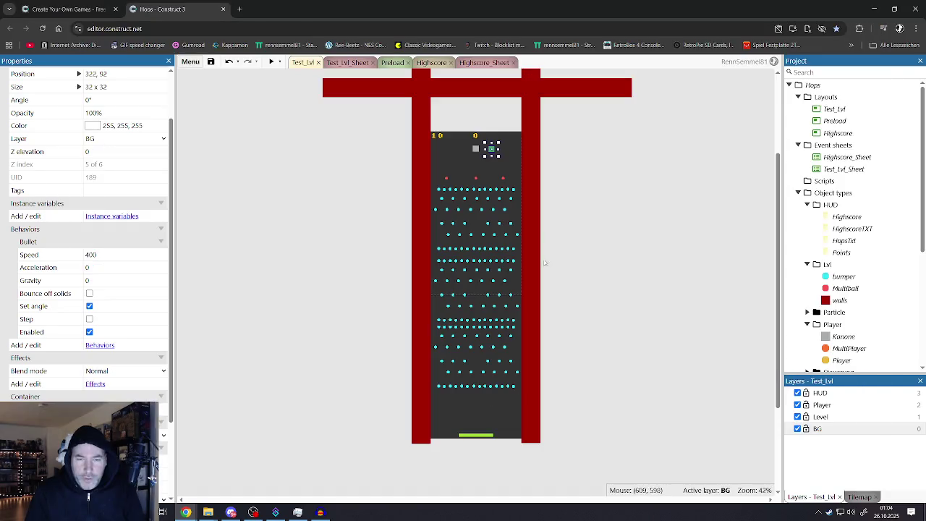
scroll(544, 282, down, 3)
scroll(545, 282, up, 3)
scroll(544, 282, down, 1)
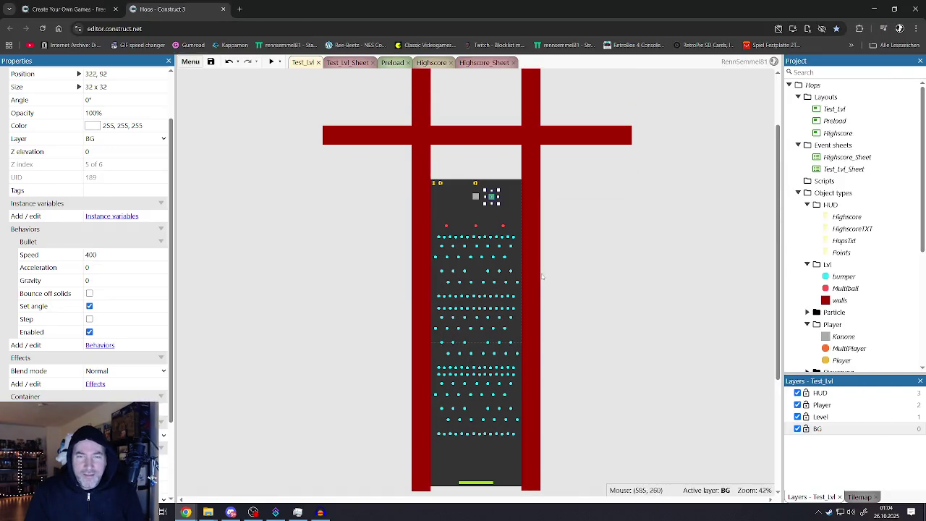
click(326, 63)
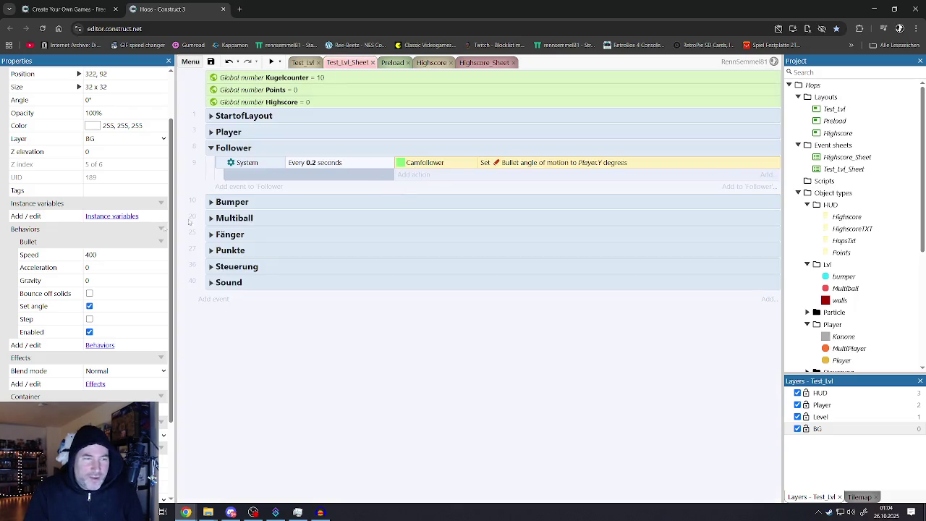
click(90, 306)
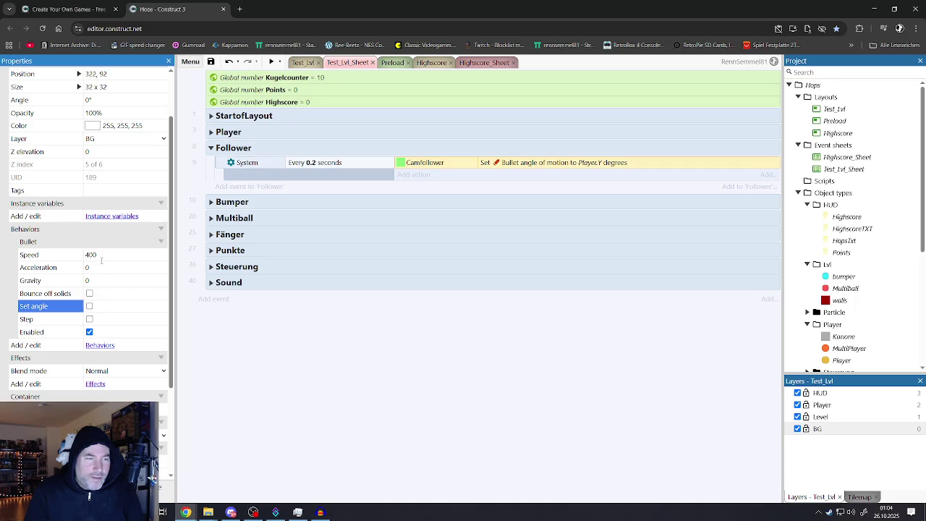
click(101, 259)
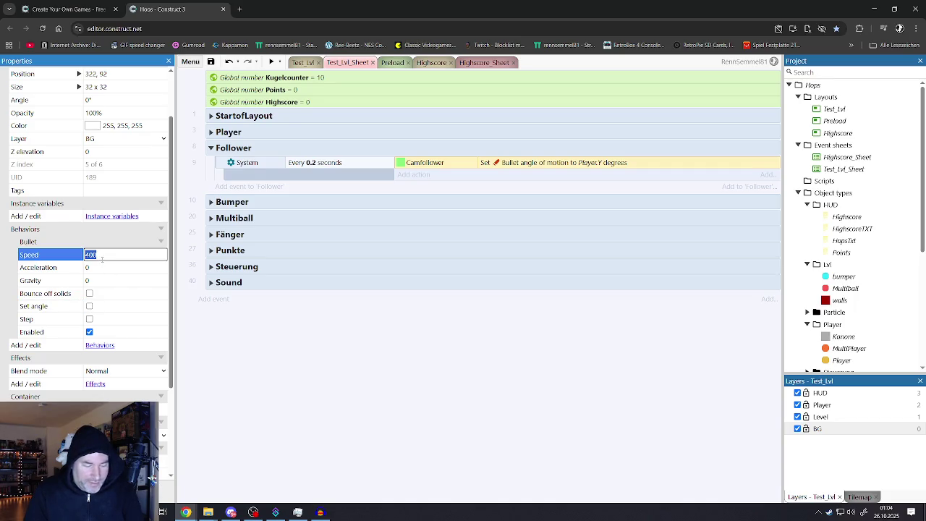
text(50)
click(317, 346)
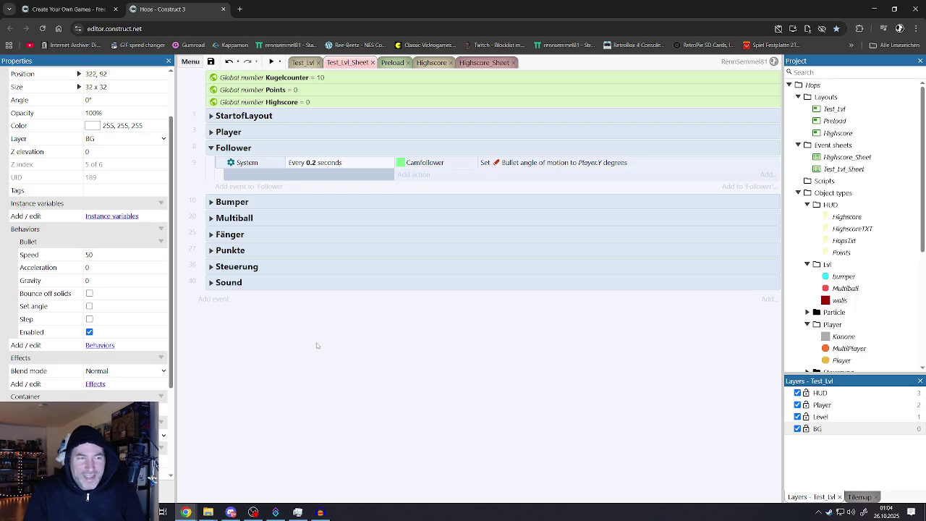
Preview Test_Lvl again, release a ball, then close it and return to the event sheet
click(293, 62)
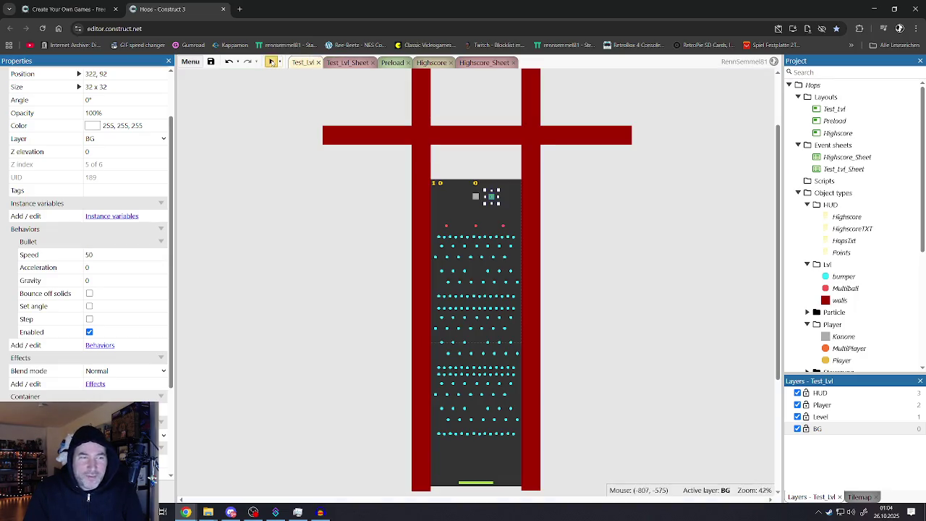
click(271, 63)
click(515, 166)
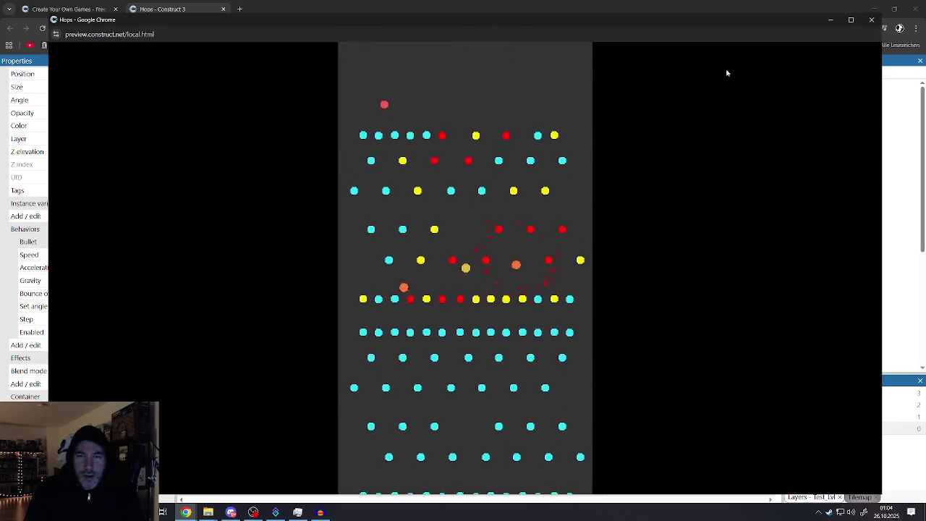
click(870, 22)
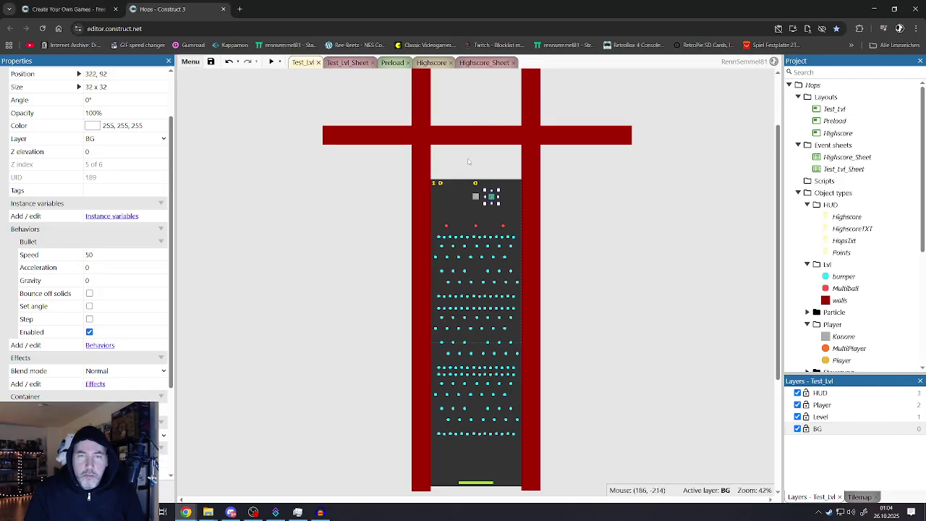
click(343, 63)
Delete the Camfollower 'Set Bullet angle of motion' action from the Follower event
click(302, 63)
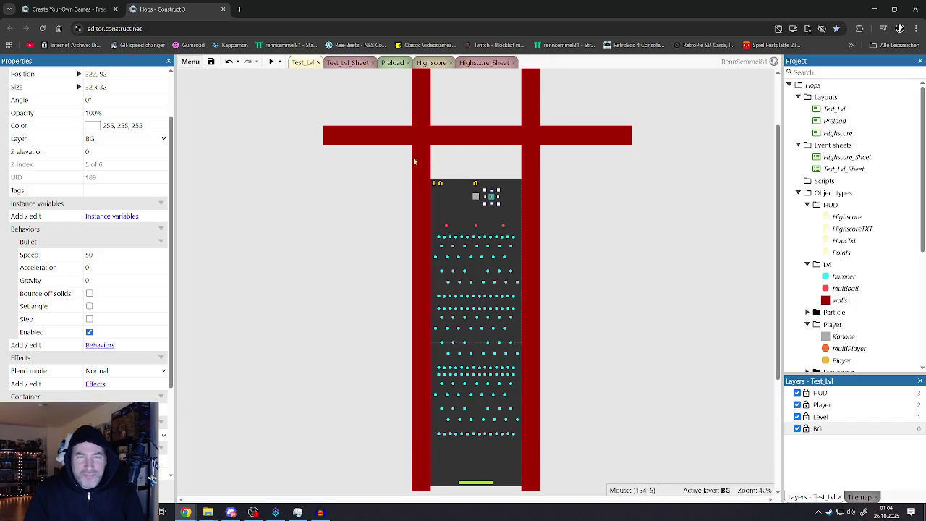
click(348, 63)
click(422, 164)
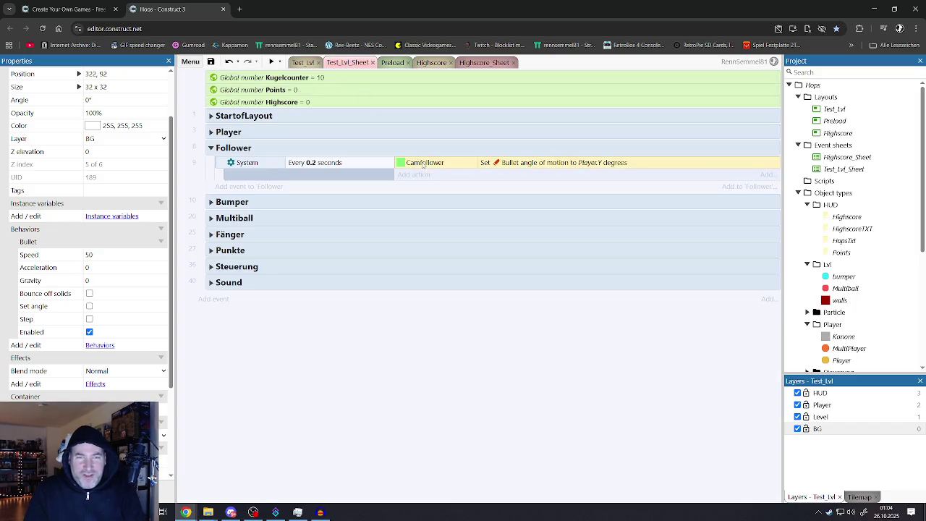
key(Delete)
Browse Camfollower's actions, such as Set position and Move at angle, then cancel without adding one
click(413, 163)
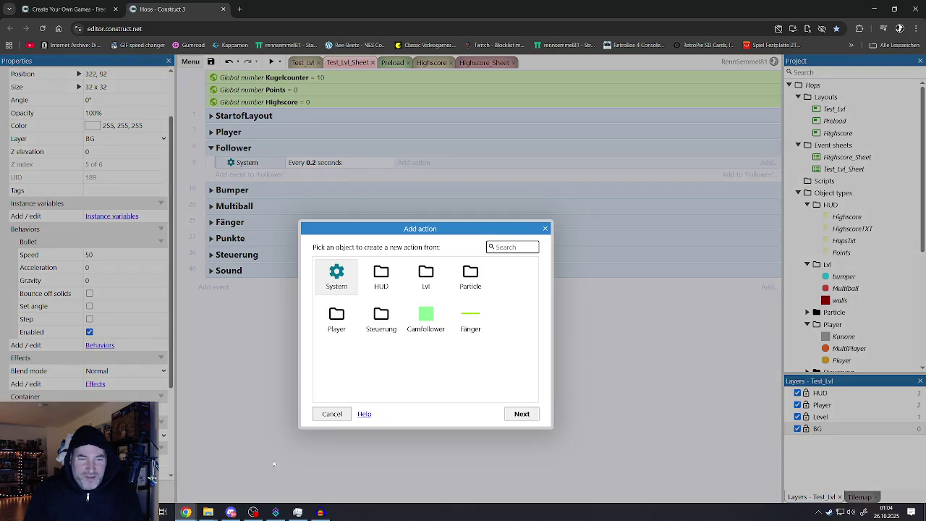
double_click(425, 323)
scroll(419, 331, down, 5)
scroll(403, 331, down, 5)
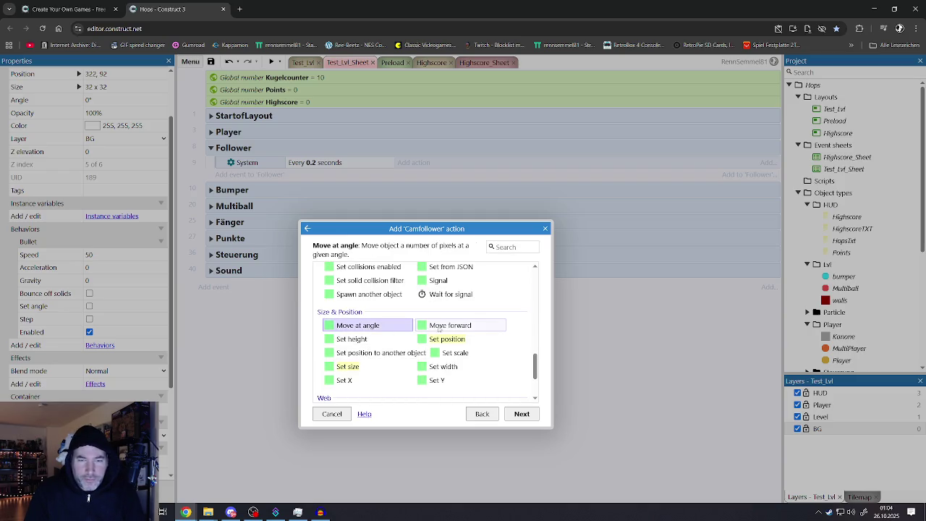
click(432, 341)
double_click(359, 326)
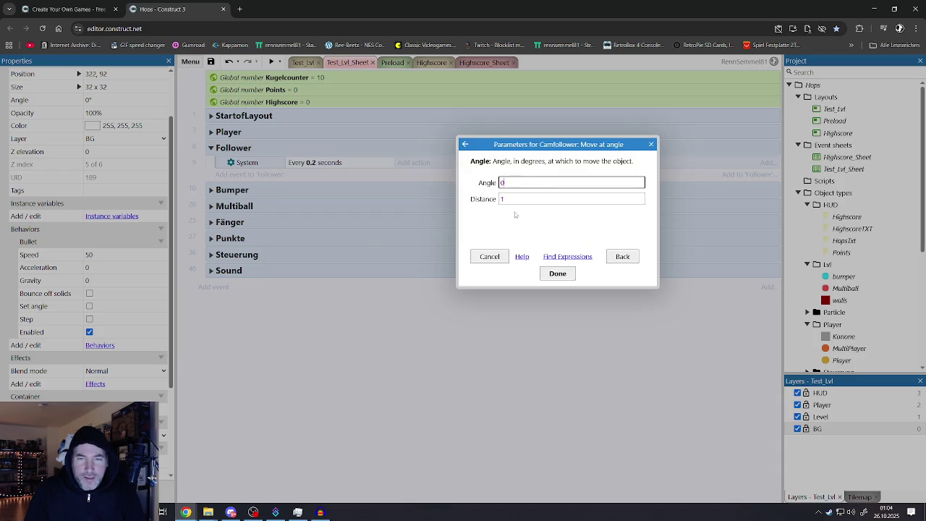
click(615, 259)
scroll(383, 352, down, 2)
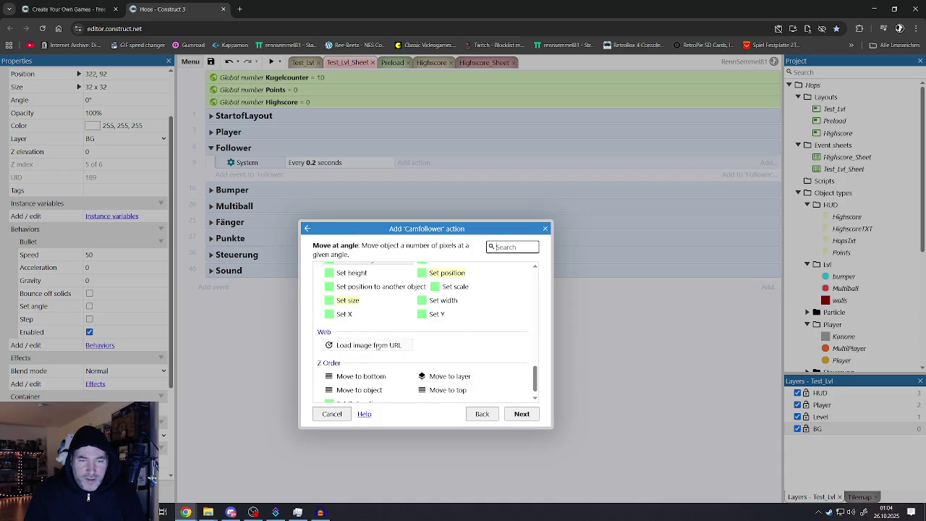
scroll(380, 348, up, 2)
scroll(376, 346, down, 1)
scroll(376, 346, up, 1)
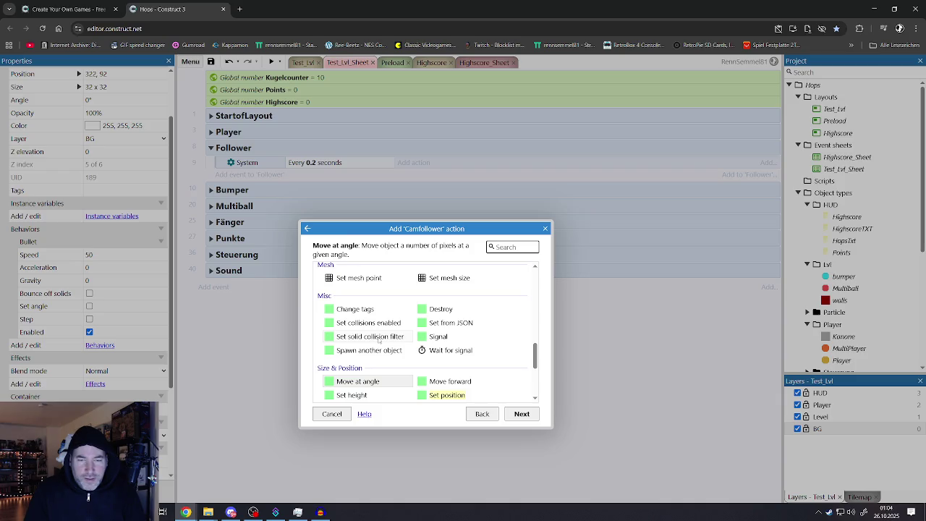
click(332, 414)
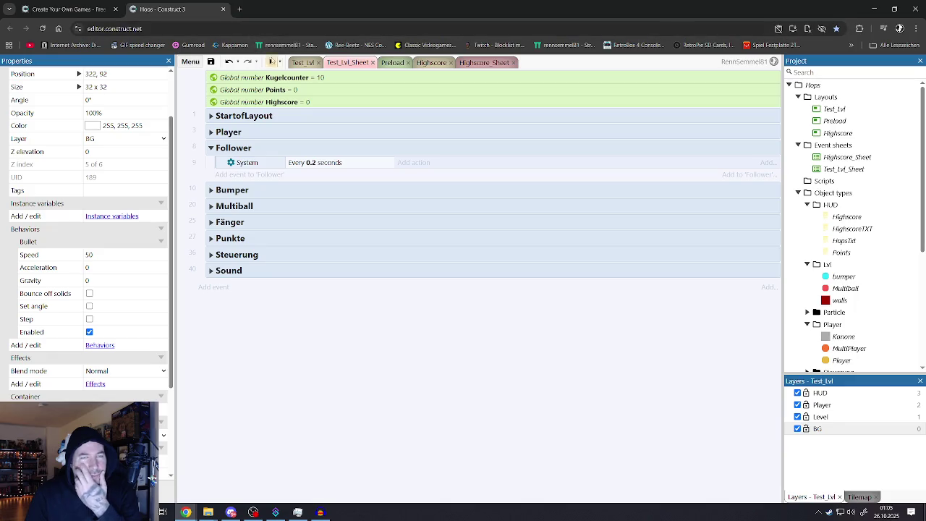
click(240, 9)
Back on the Free Trial page, look through game templates such as Pinball and Boss Fight
click(52, 9)
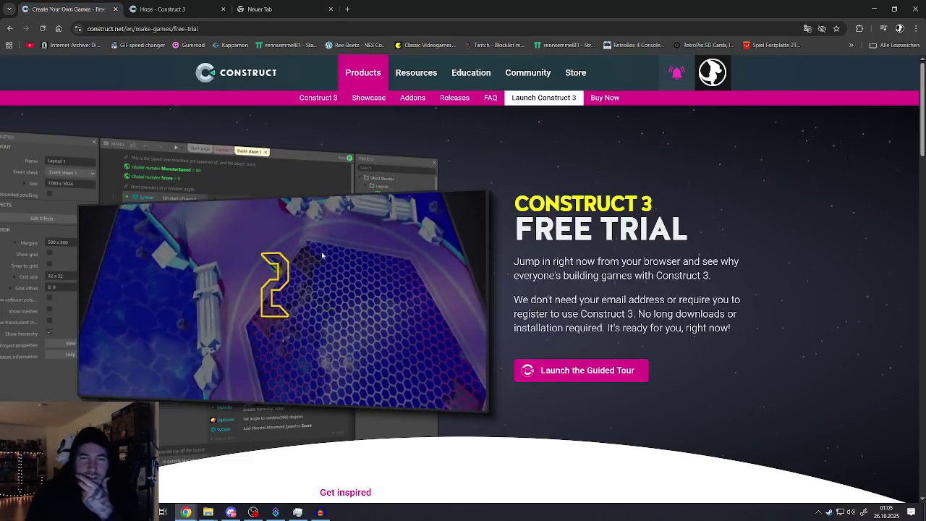
scroll(489, 244, down, 5)
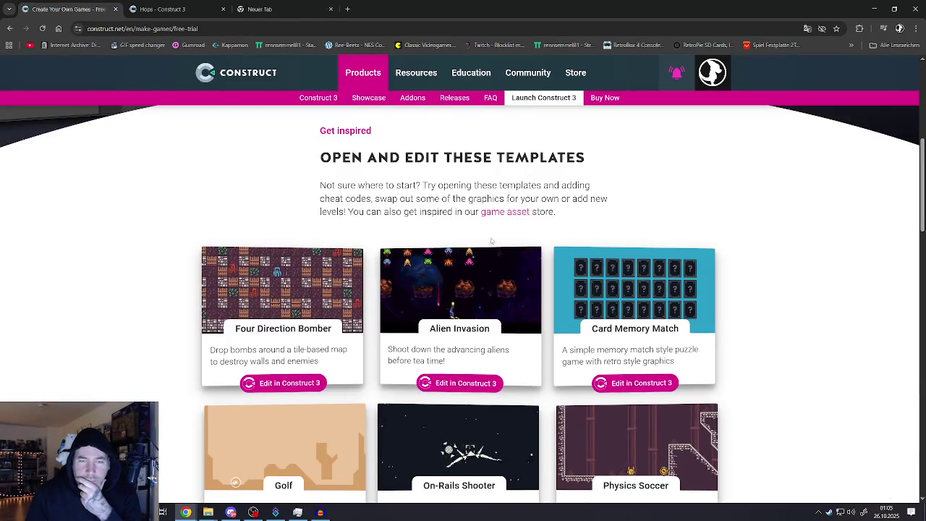
scroll(490, 242, down, 4)
scroll(494, 240, down, 4)
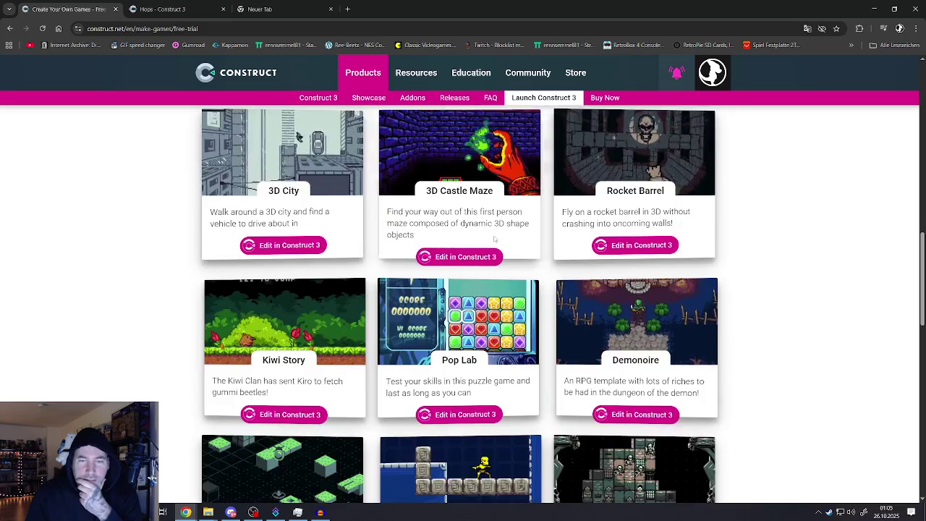
scroll(495, 235, down, 2)
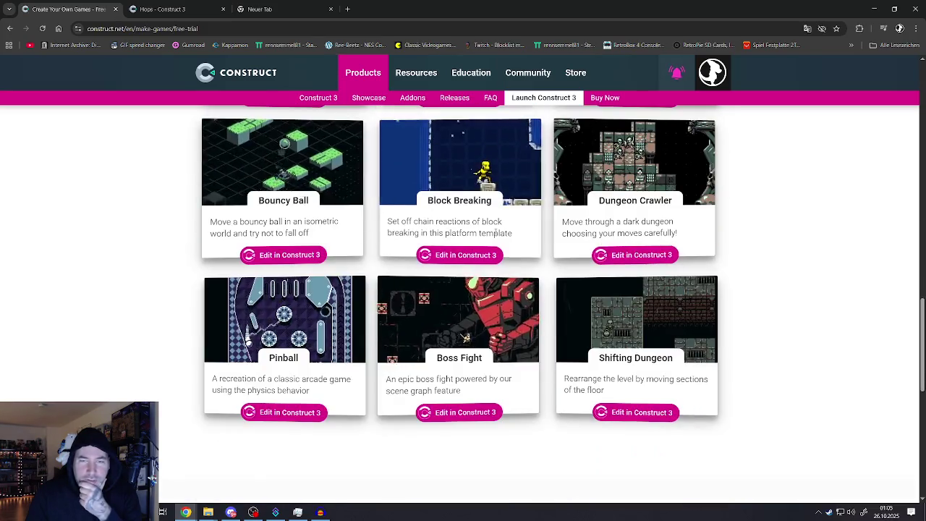
scroll(495, 231, down, 5)
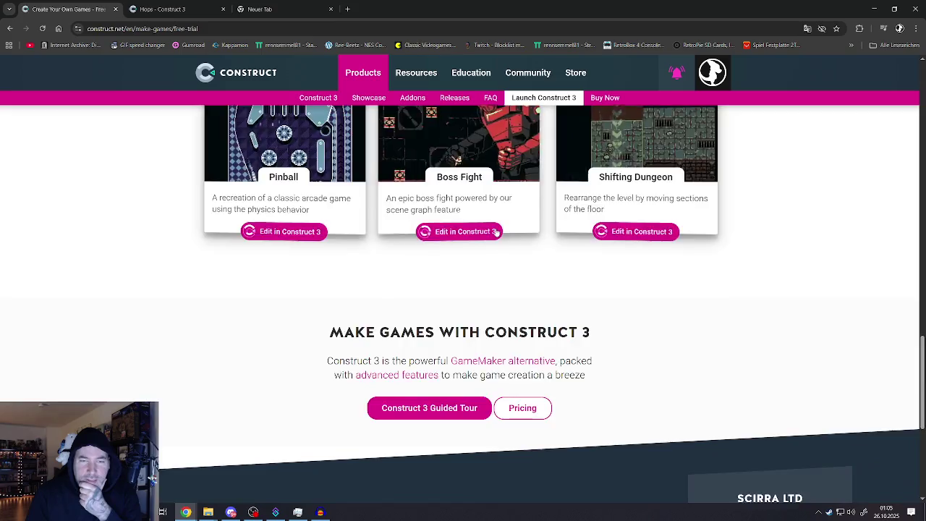
scroll(468, 323, up, 1)
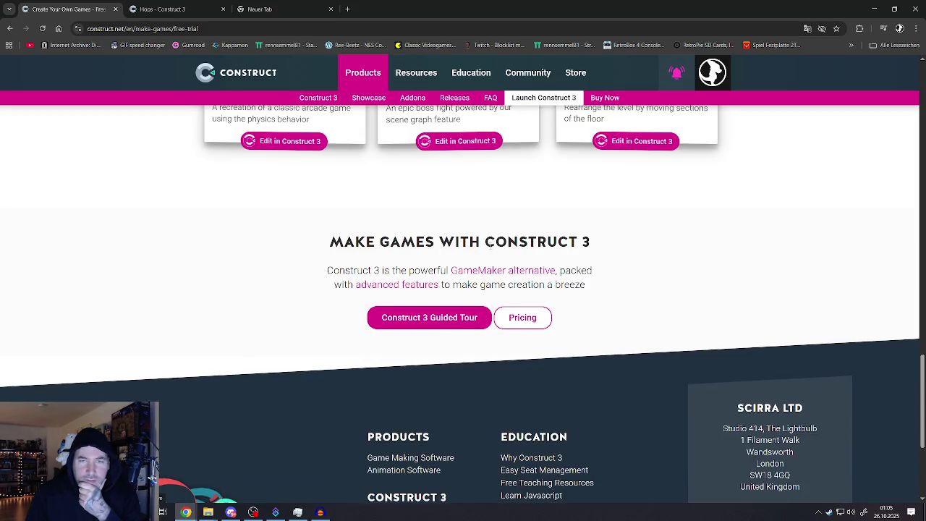
scroll(490, 243, up, 15)
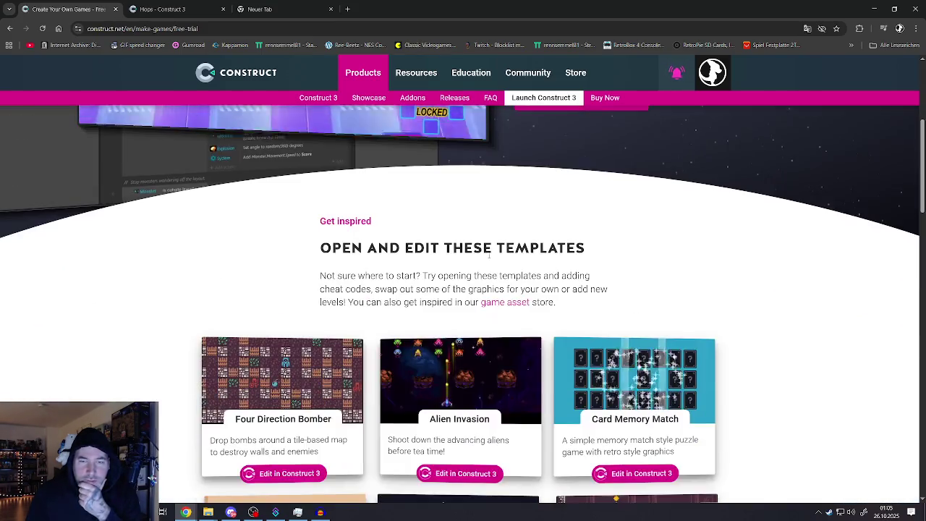
scroll(492, 261, up, 1)
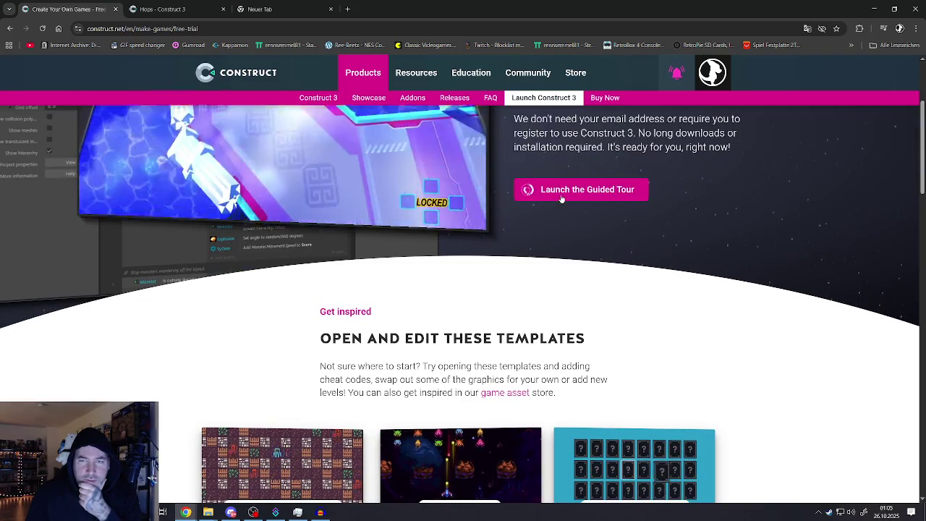
scroll(562, 198, up, 2)
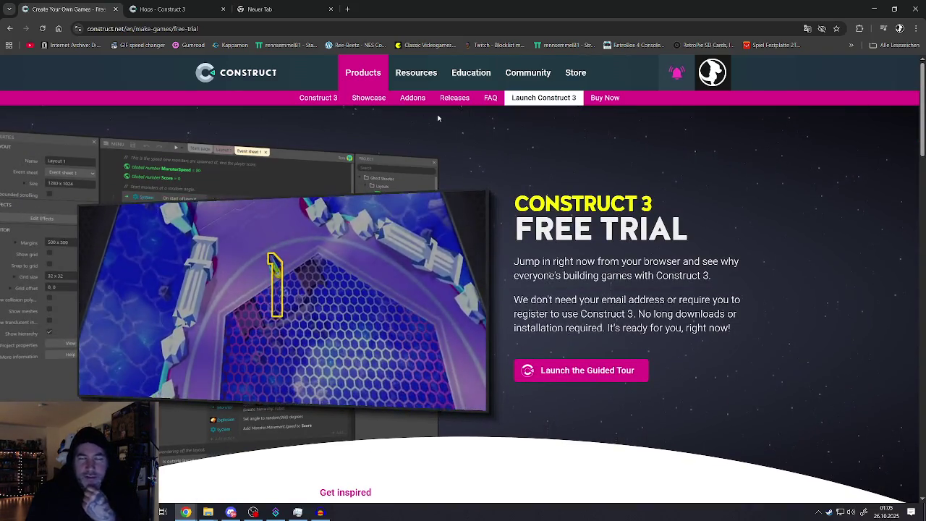
click(365, 100)
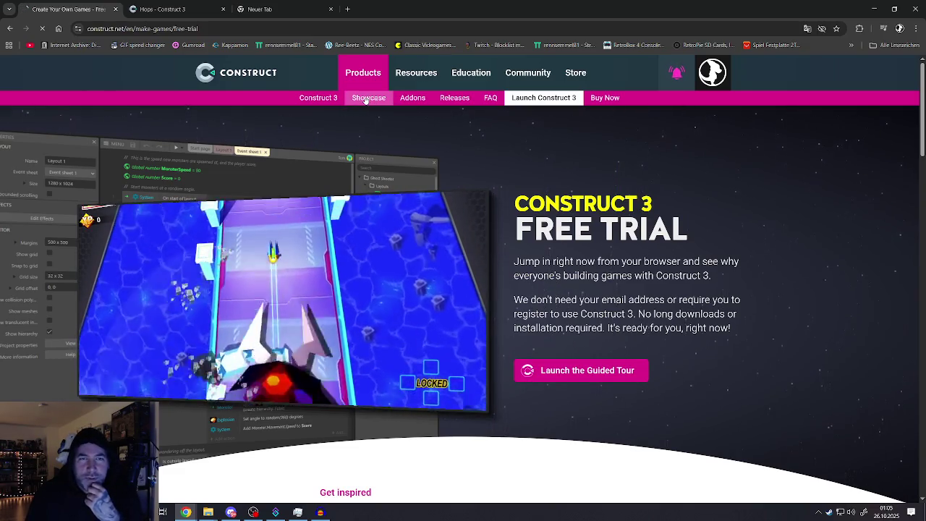
Scroll up and down through the Construct Showcase page of featured games
scroll(394, 219, down, 4)
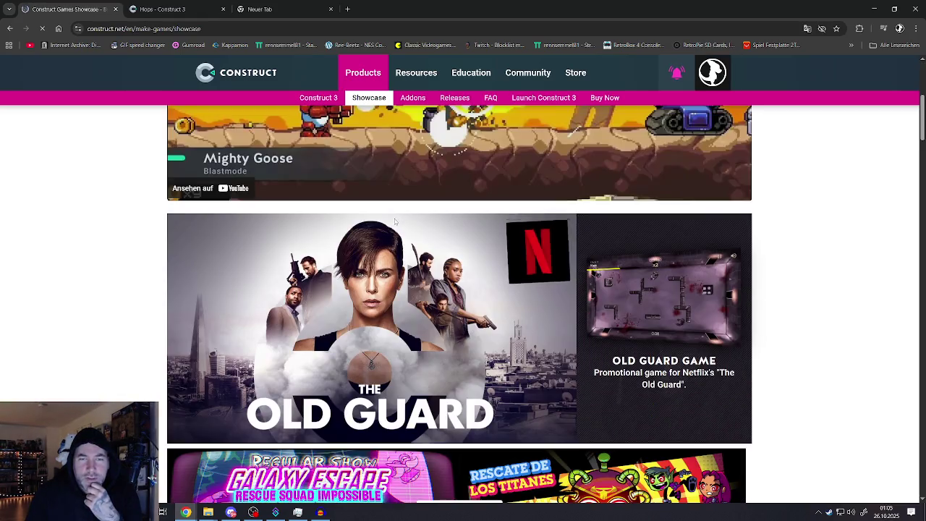
scroll(395, 222, down, 4)
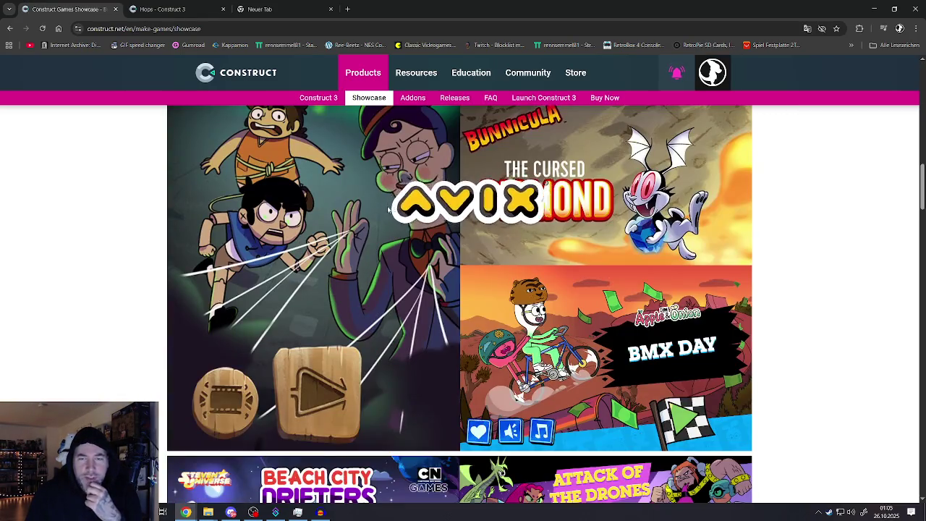
scroll(394, 209, down, 10)
scroll(394, 210, down, 5)
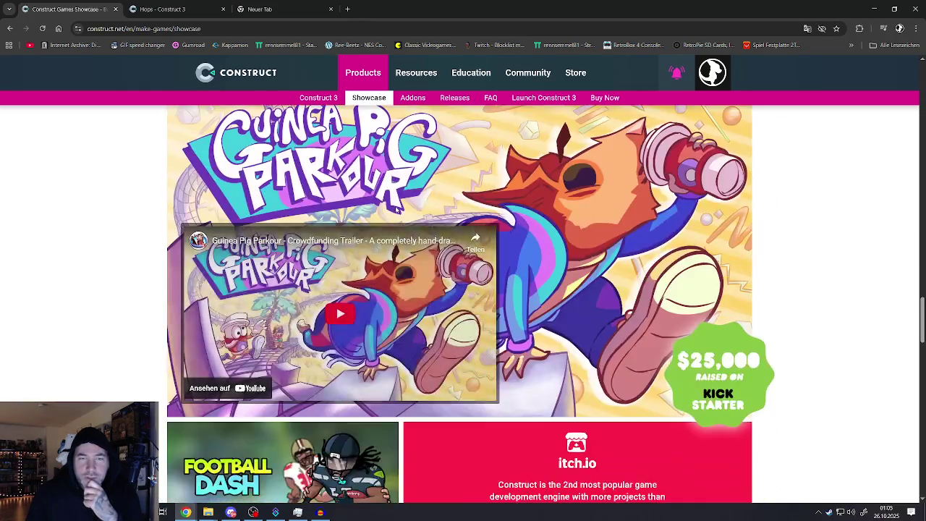
scroll(400, 212, up, 12)
scroll(396, 212, up, 12)
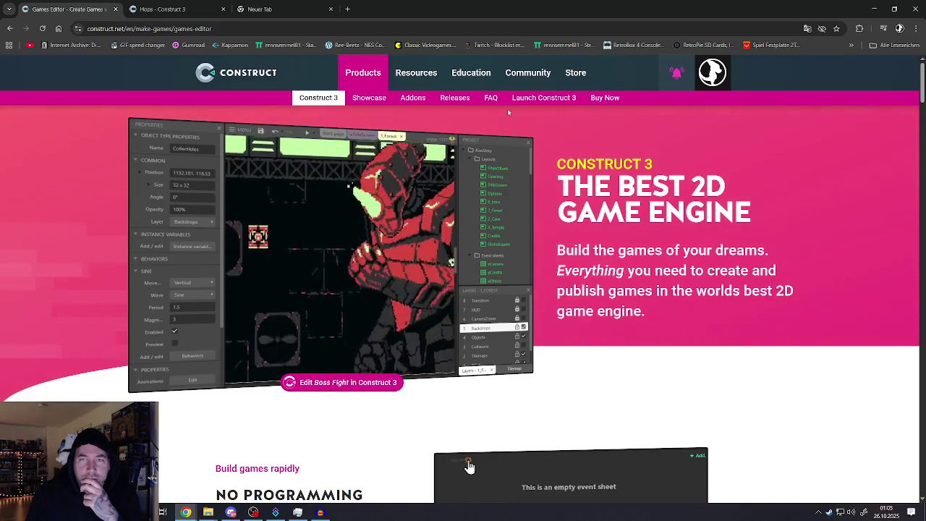
scroll(525, 198, down, 3)
scroll(525, 197, down, 15)
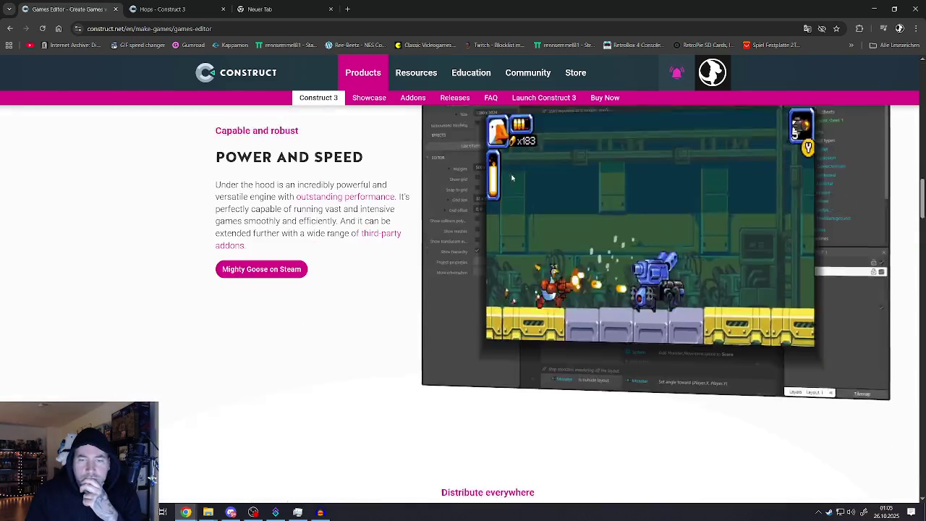
scroll(510, 176, up, 15)
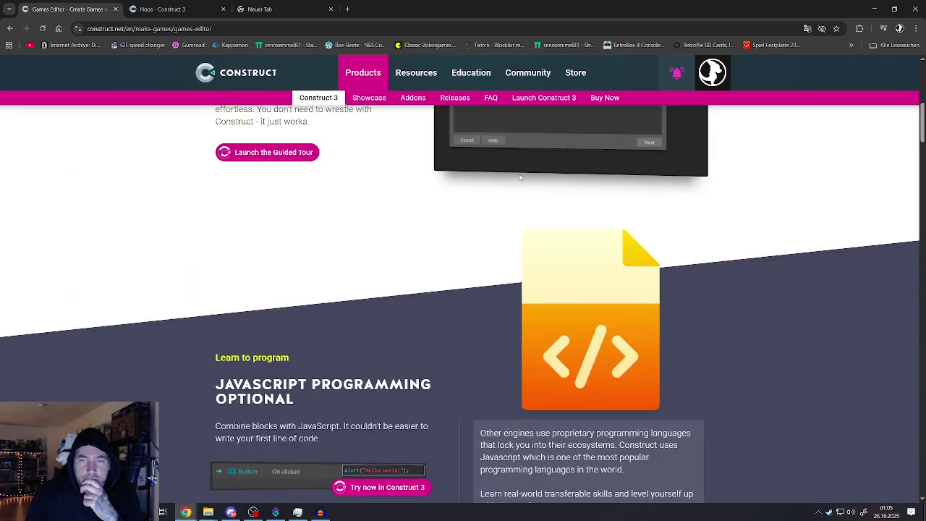
scroll(539, 362, up, 3)
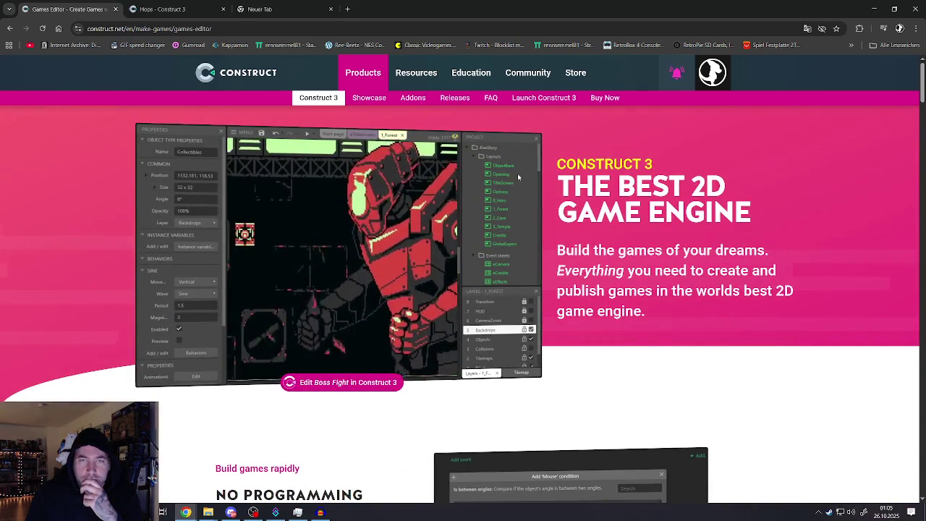
mouse_move(567, 84)
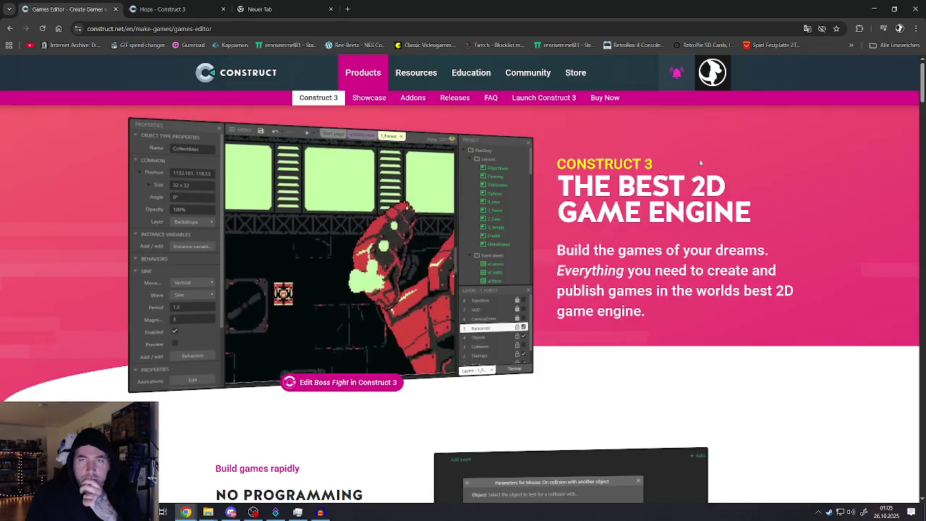
Launch Construct 3 and open the 8 Direction Behavior example project
click(525, 98)
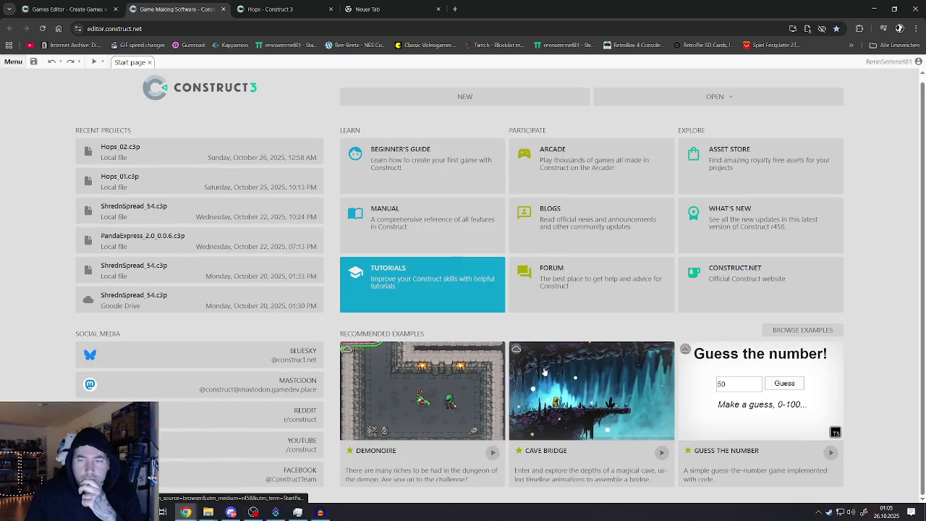
click(805, 333)
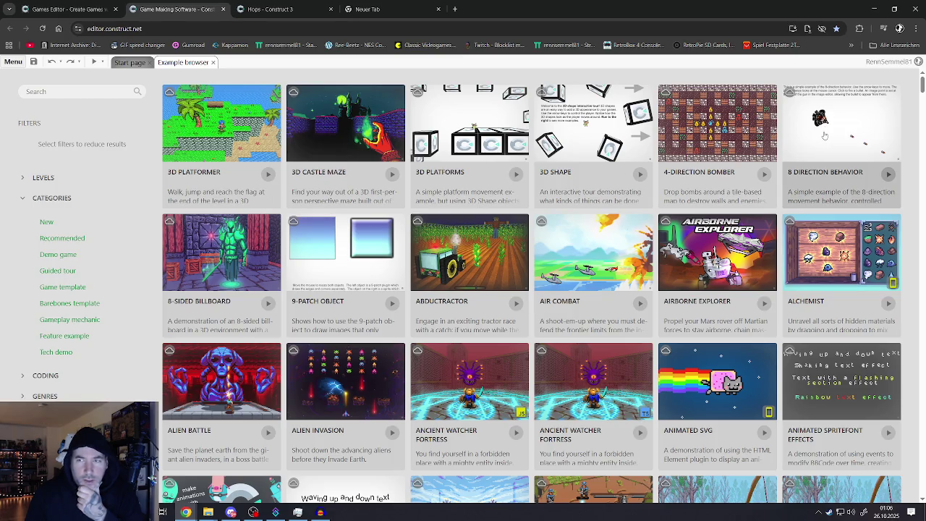
click(824, 135)
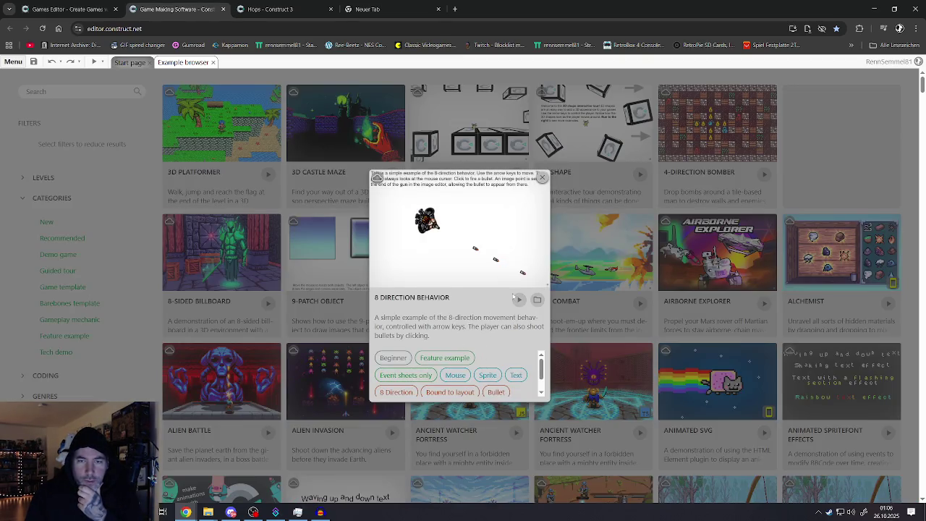
click(537, 300)
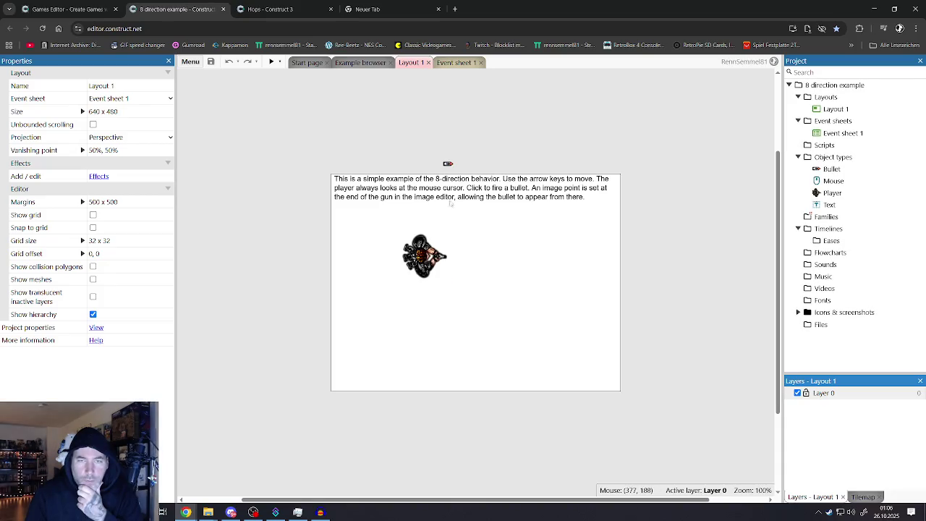
Look through the 8 direction example's layout and event sheet
click(358, 63)
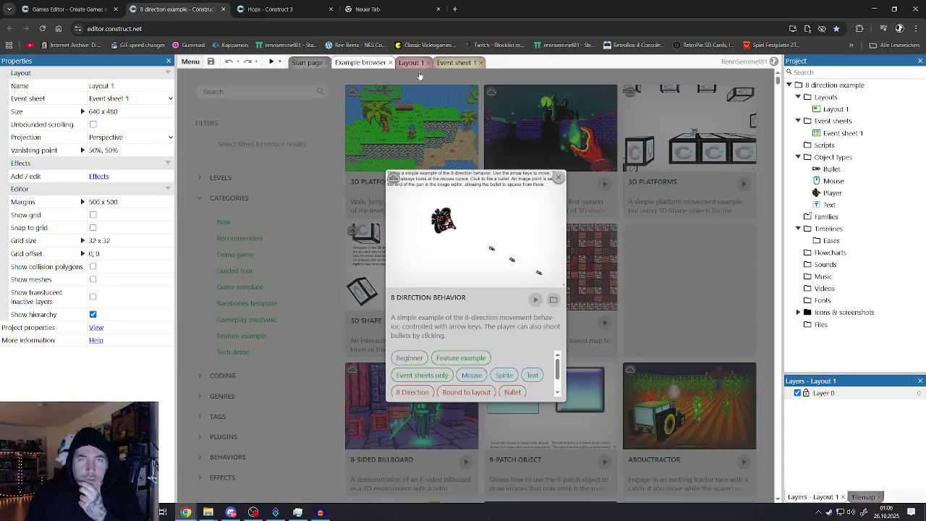
click(444, 63)
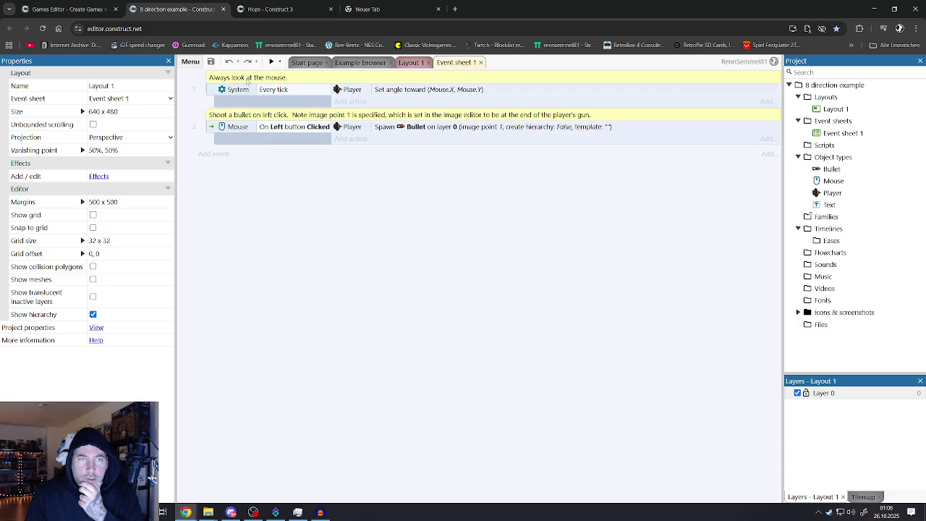
click(306, 63)
click(362, 63)
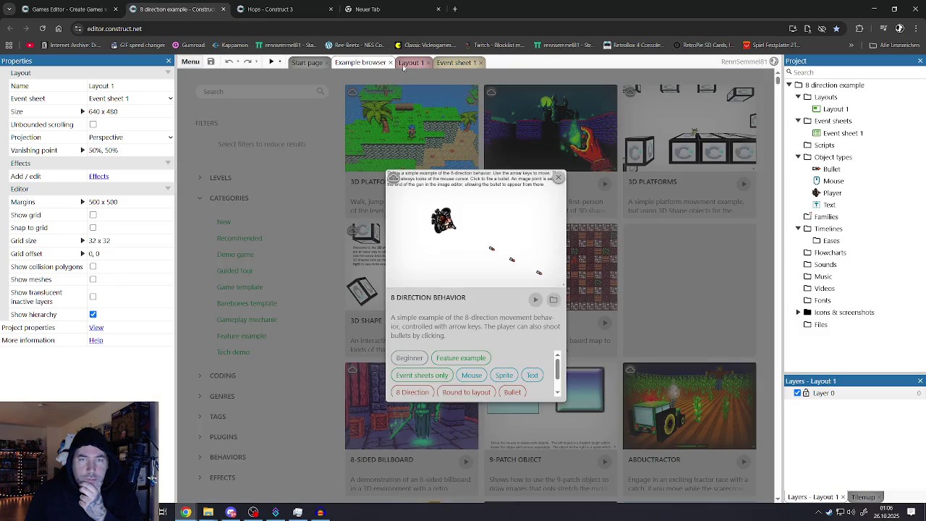
click(404, 64)
click(456, 64)
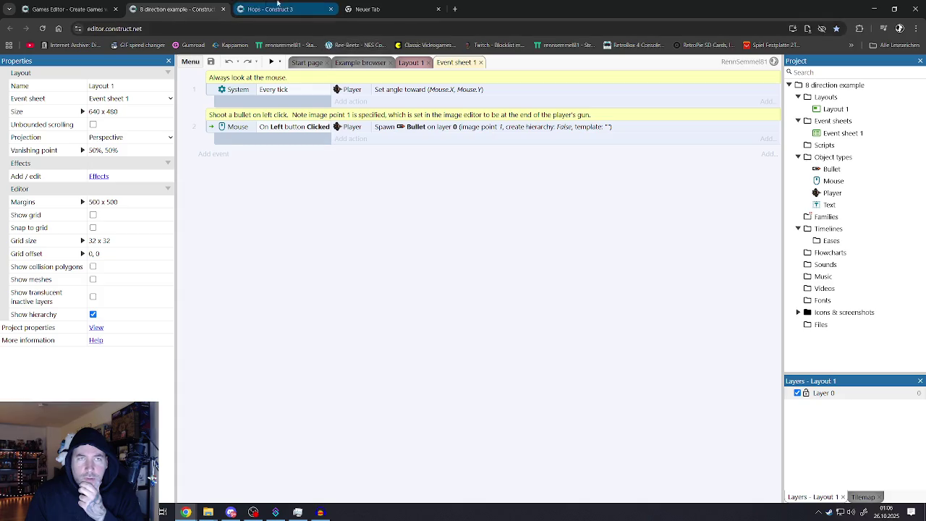
Close the 8 direction example and the empty tab, then relaunch Construct 3 from construct.net
click(223, 10)
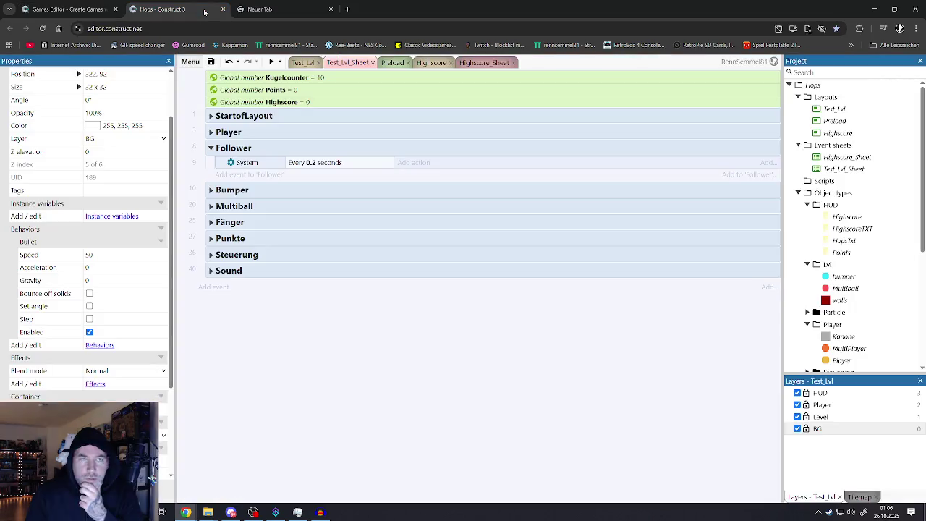
click(327, 11)
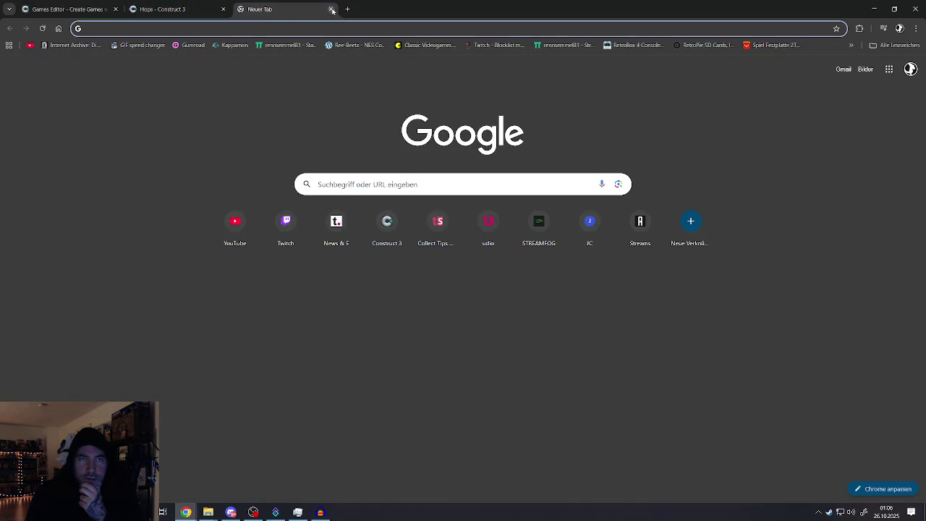
click(331, 9)
click(68, 10)
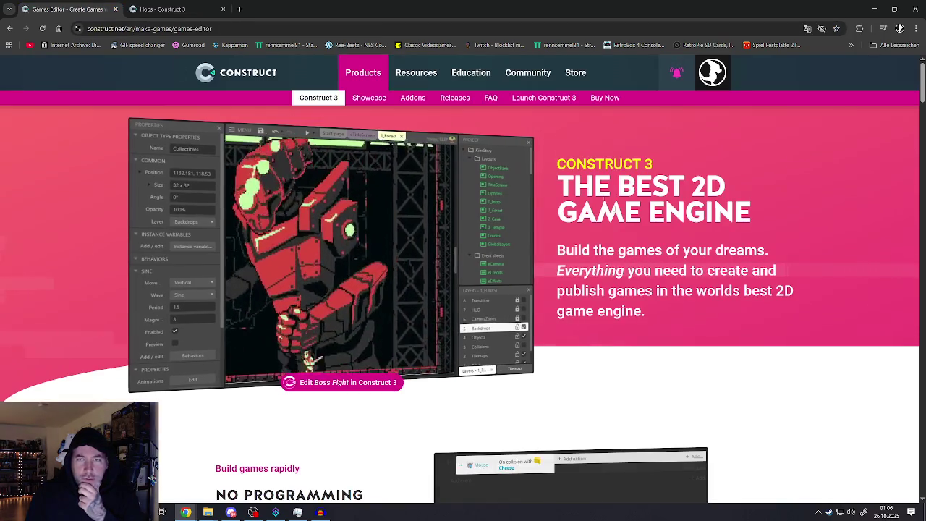
click(550, 96)
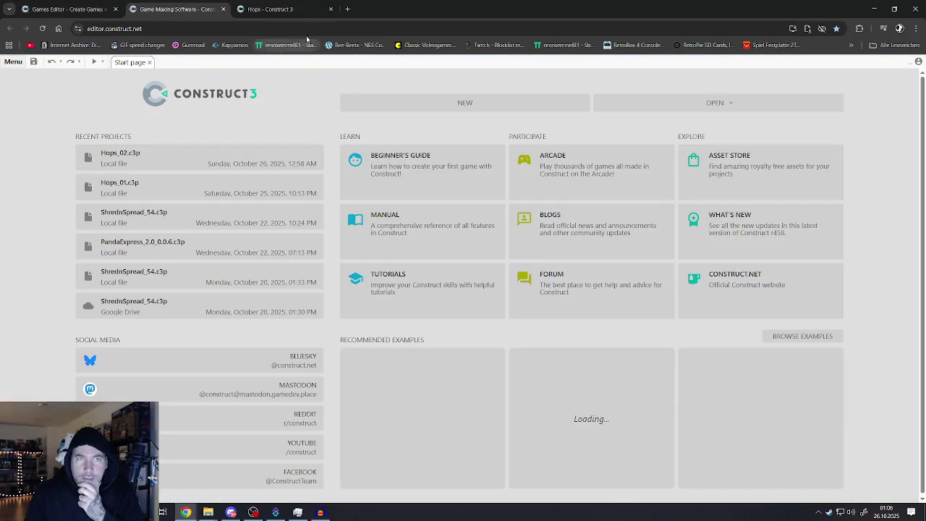
Scroll the example projects grid down to titles like Random Cave and Relic Hunter
scroll(659, 315, down, 1)
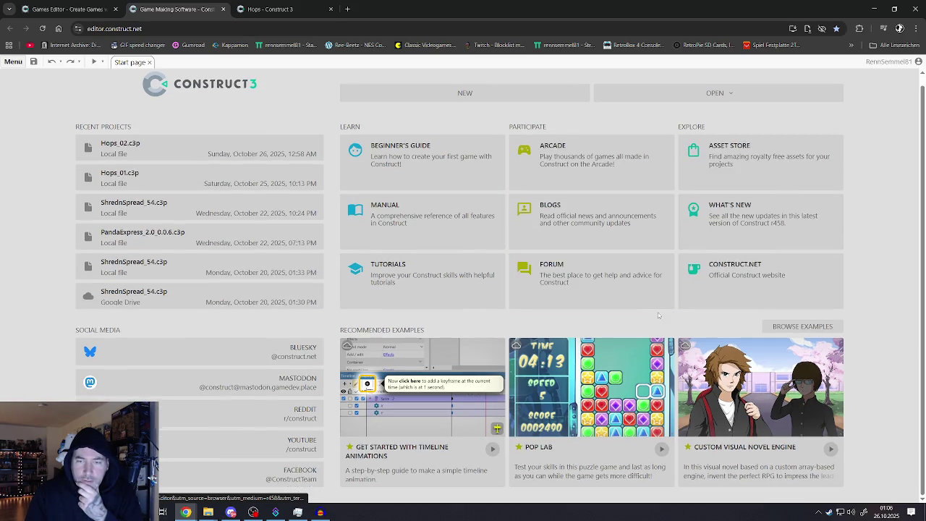
click(802, 326)
scroll(636, 304, down, 4)
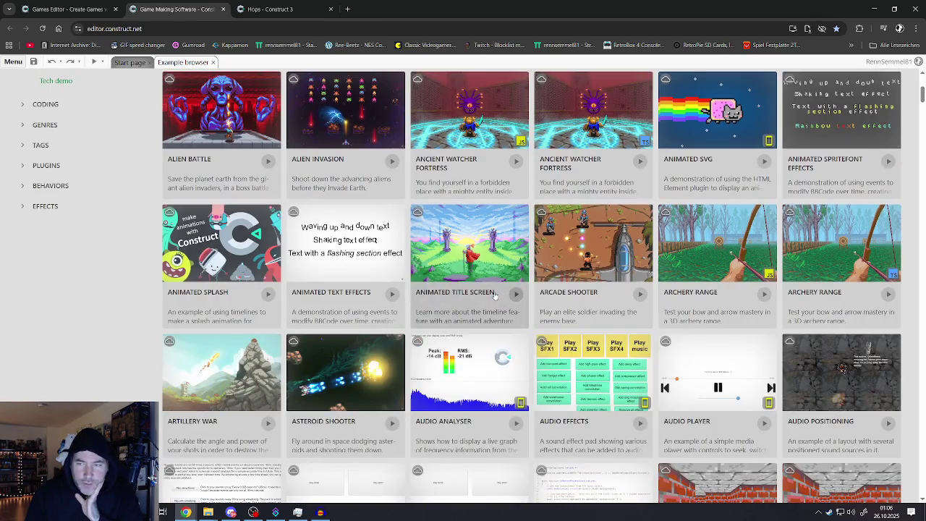
scroll(495, 294, down, 2)
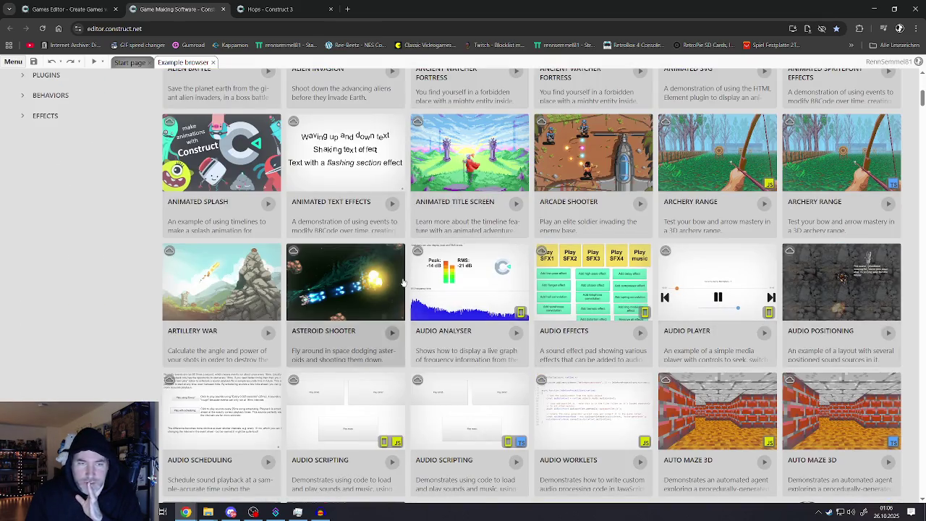
scroll(403, 283, down, 4)
scroll(397, 285, down, 3)
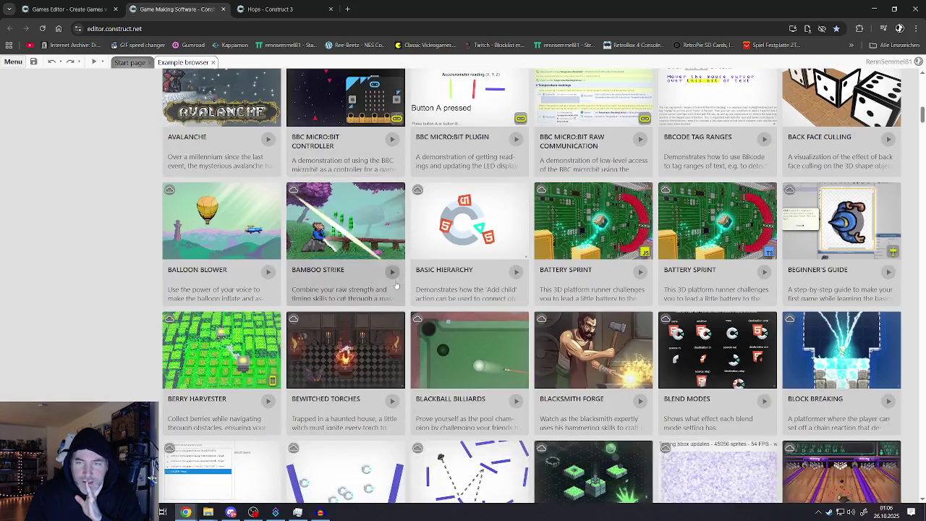
scroll(397, 285, down, 3)
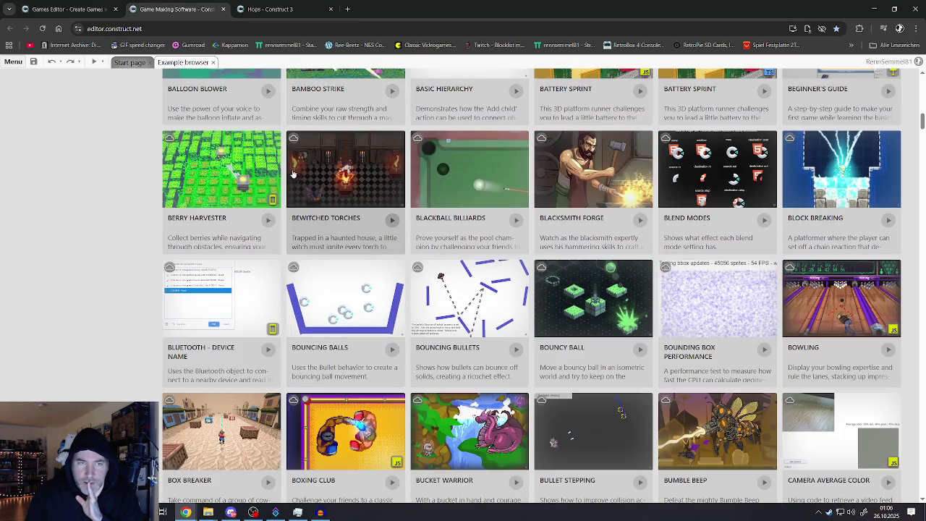
scroll(337, 288, down, 3)
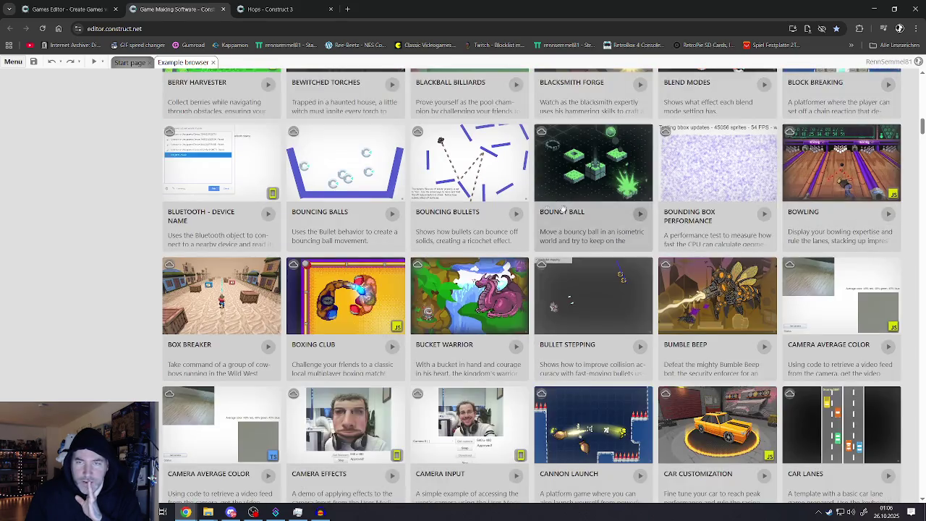
scroll(338, 288, down, 2)
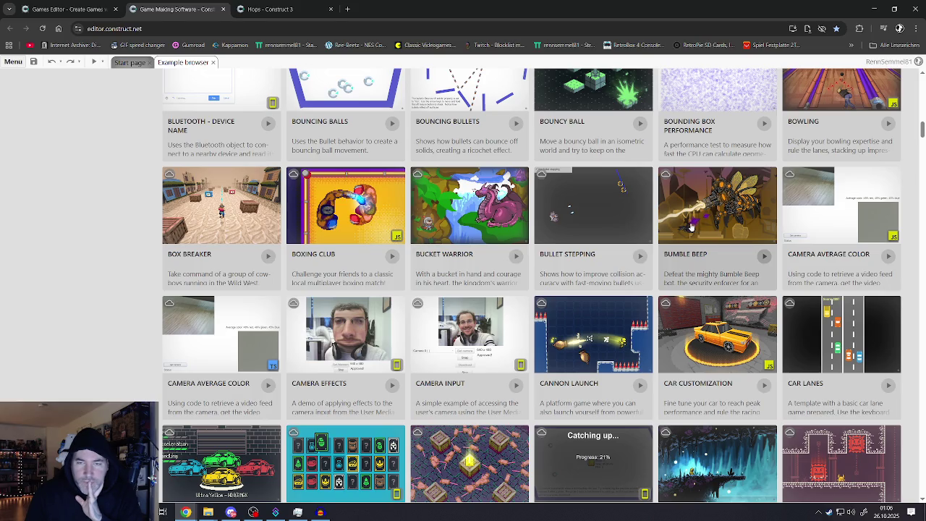
scroll(691, 228, down, 4)
scroll(686, 226, down, 3)
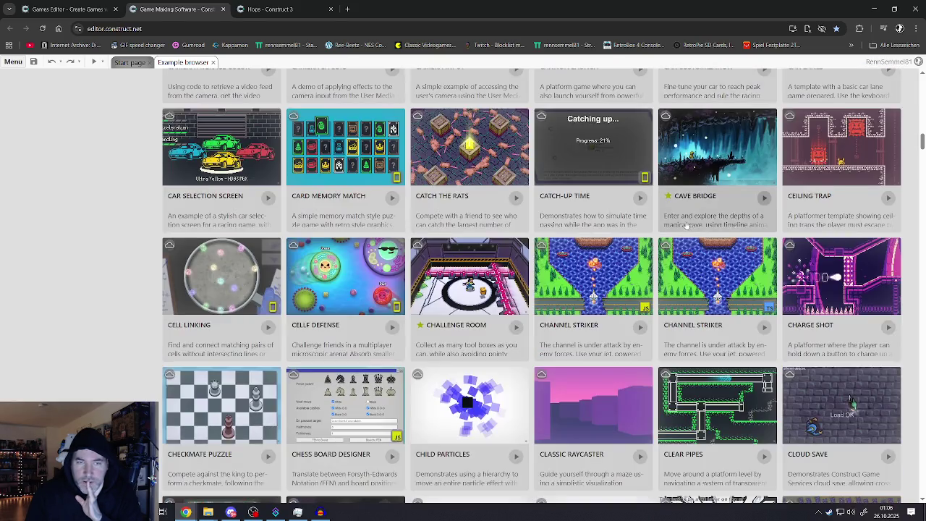
scroll(684, 224, down, 1)
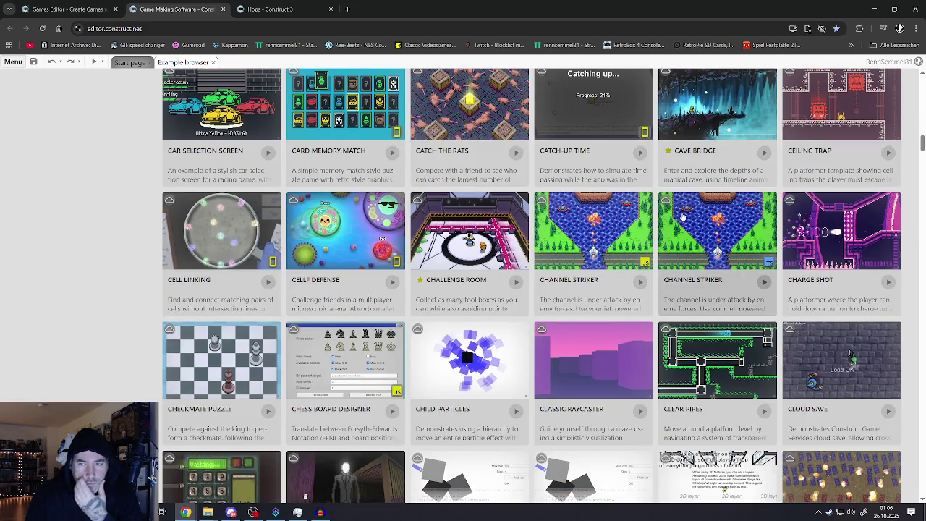
scroll(682, 217, down, 4)
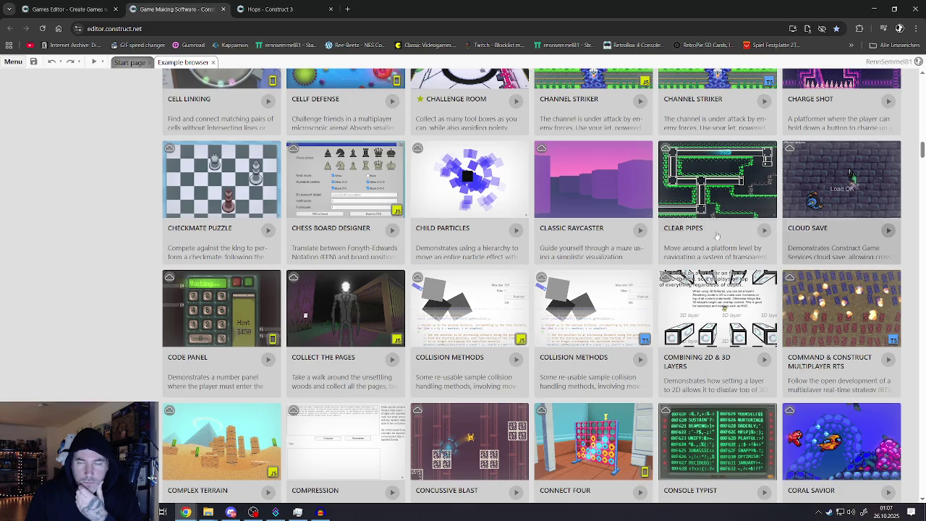
scroll(821, 235, down, 5)
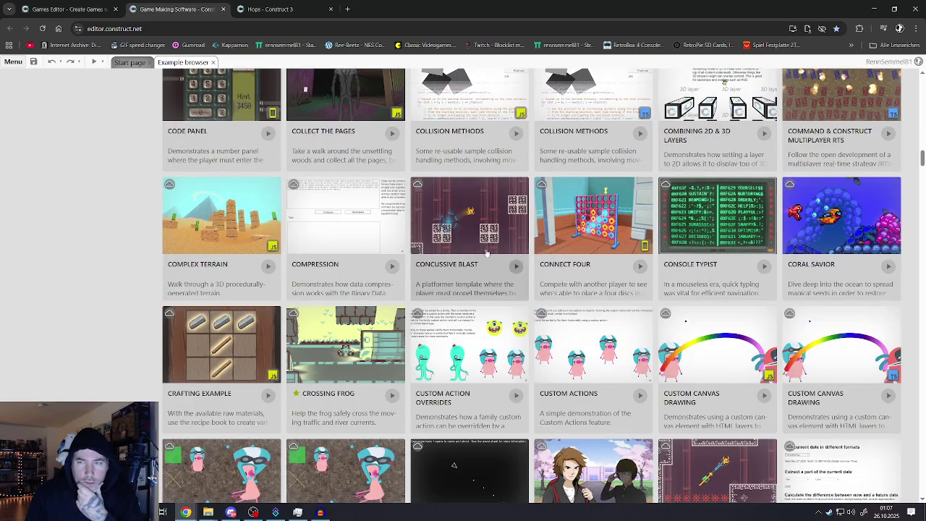
scroll(548, 251, down, 12)
scroll(548, 251, down, 20)
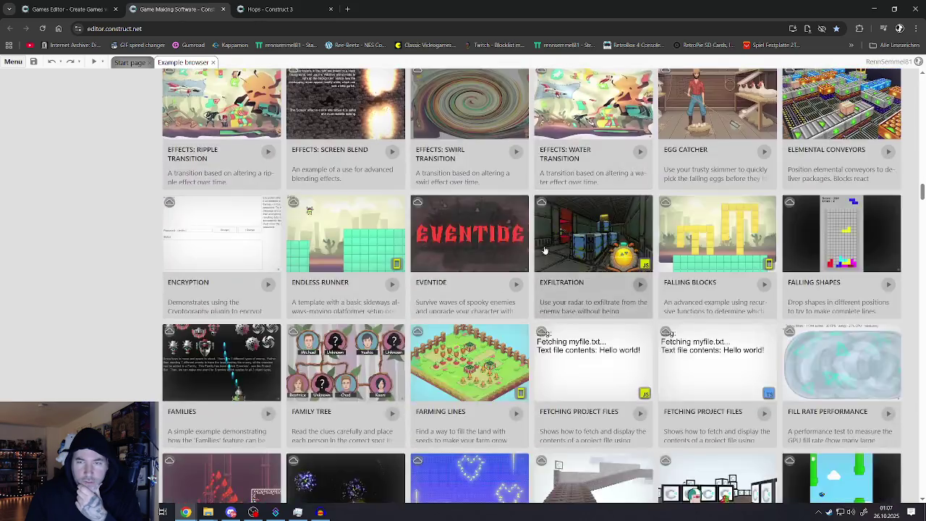
scroll(539, 249, down, 20)
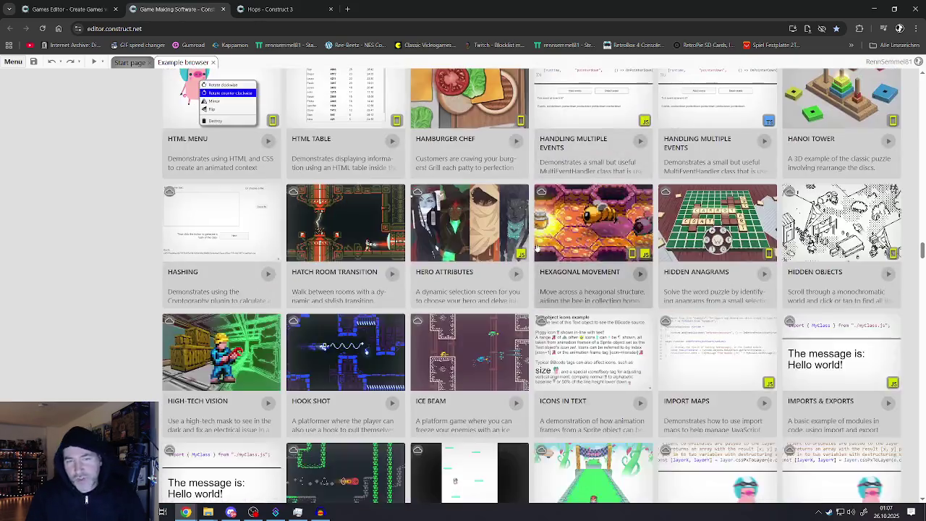
scroll(538, 252, down, 20)
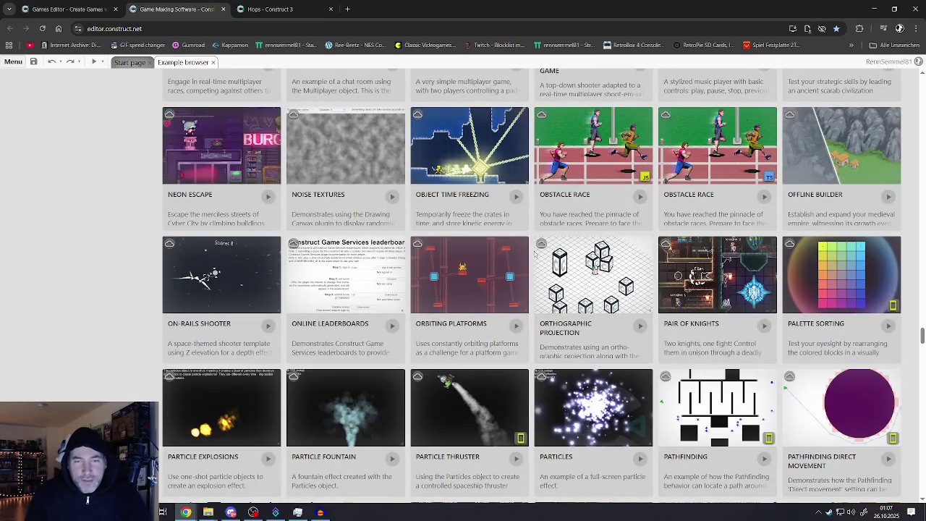
scroll(535, 253, down, 10)
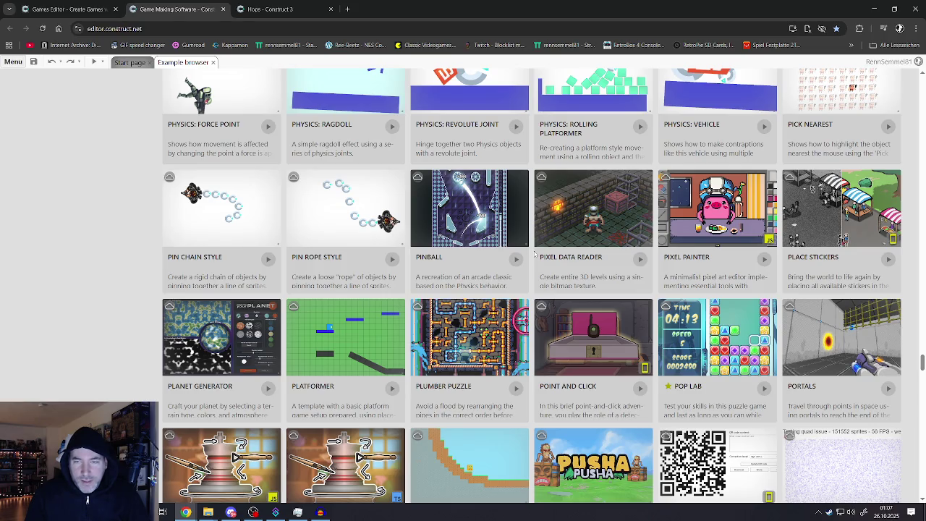
scroll(535, 254, down, 8)
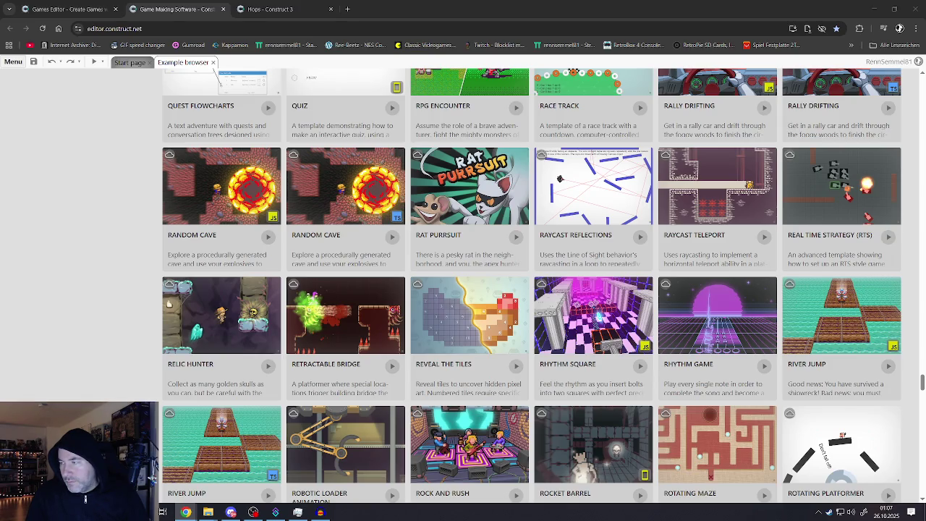
click(214, 9)
Return to the Hops Test_Lvl_Sheet and reopen the camera-follow tutorial tab with Ctrl+Shift+T
click(224, 10)
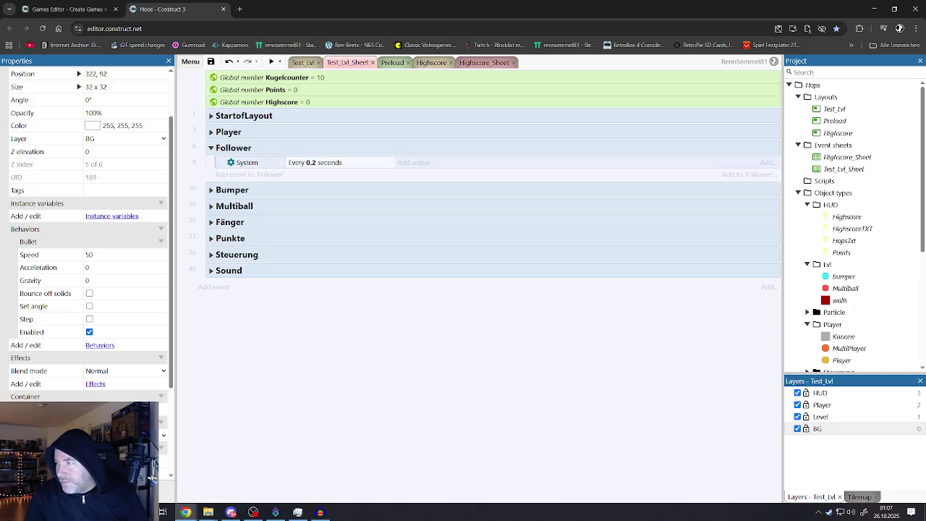
key(ctrl+shift+t)
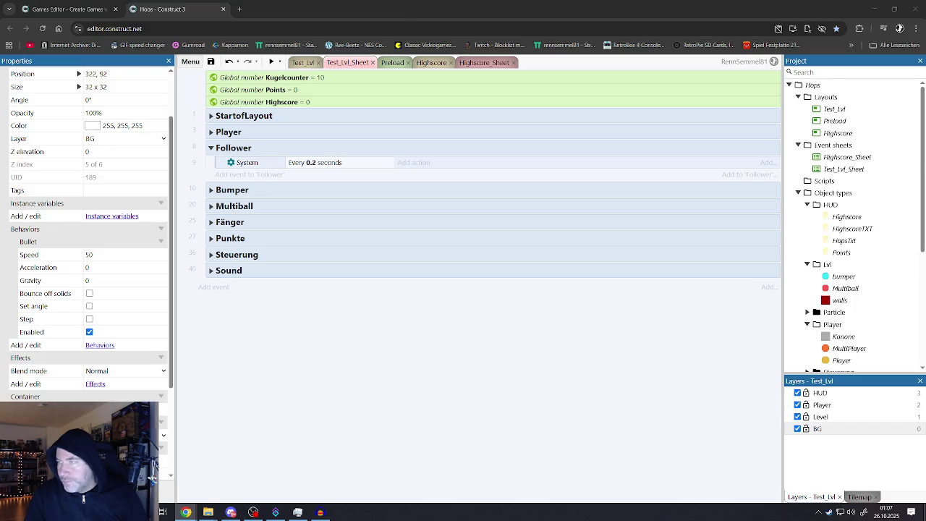
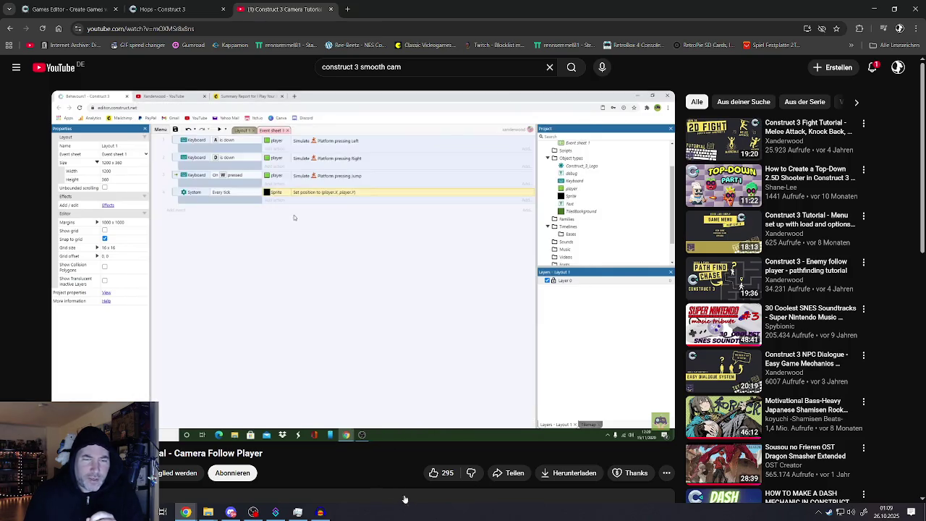
Pause the tutorial where the Sprite's X is set to lerp(Sprite.X, player.X, 0.05)
mouse_move(356, 402)
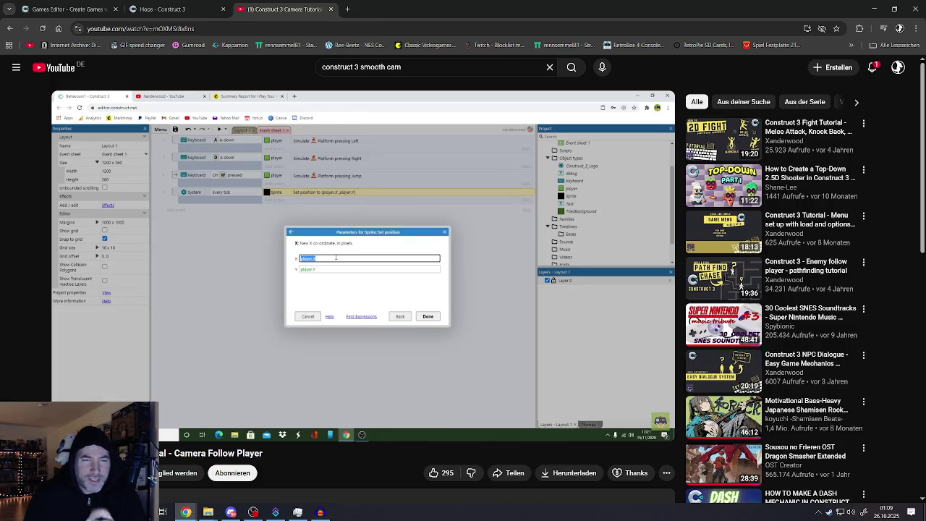
mouse_move(340, 330)
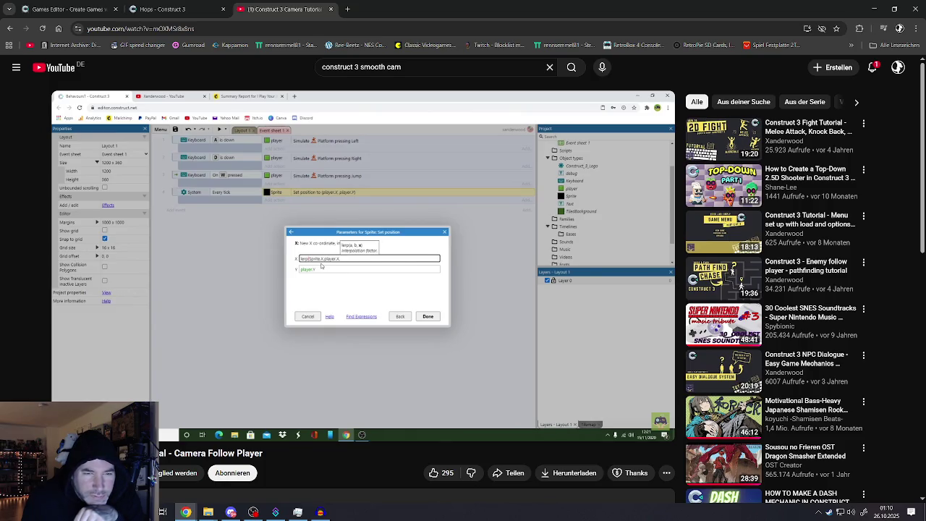
mouse_move(330, 283)
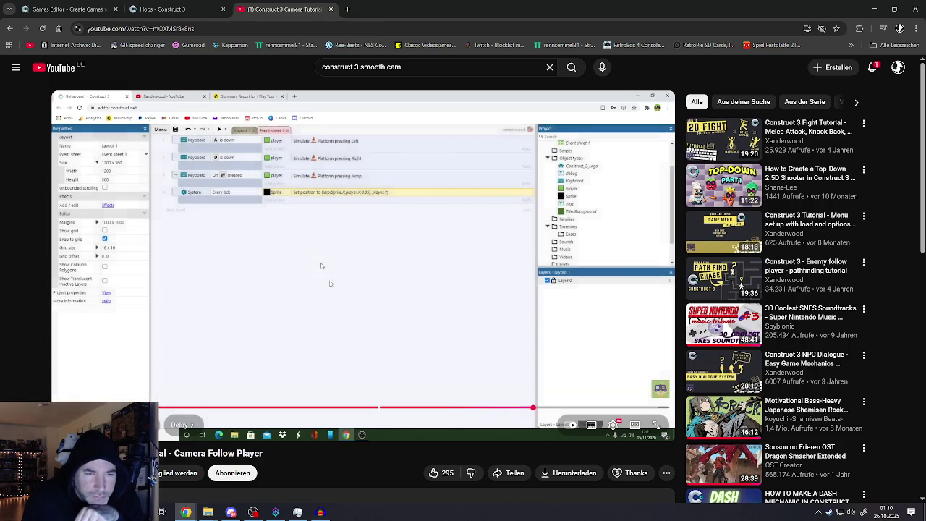
click(330, 283)
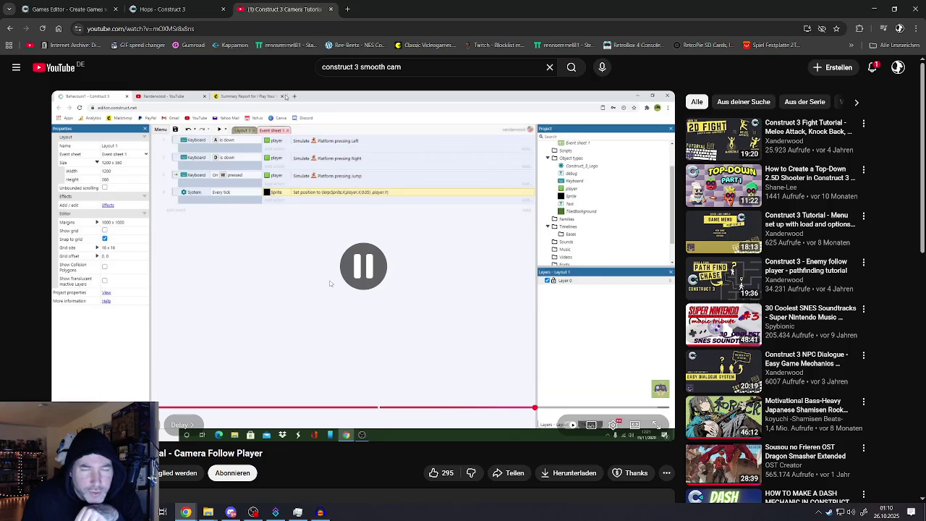
Play the tutorial through its smooth-camera preview, pause on the finished event, then close the tab
click(330, 282)
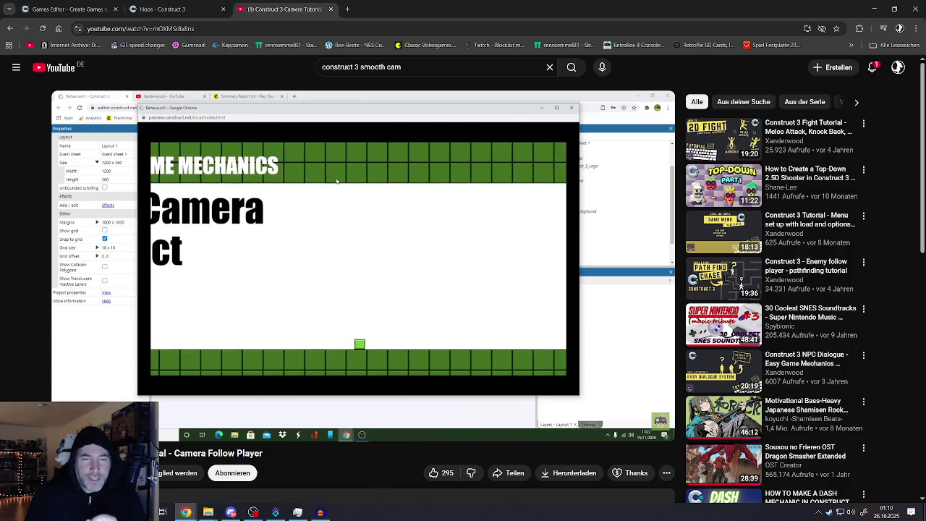
click(327, 281)
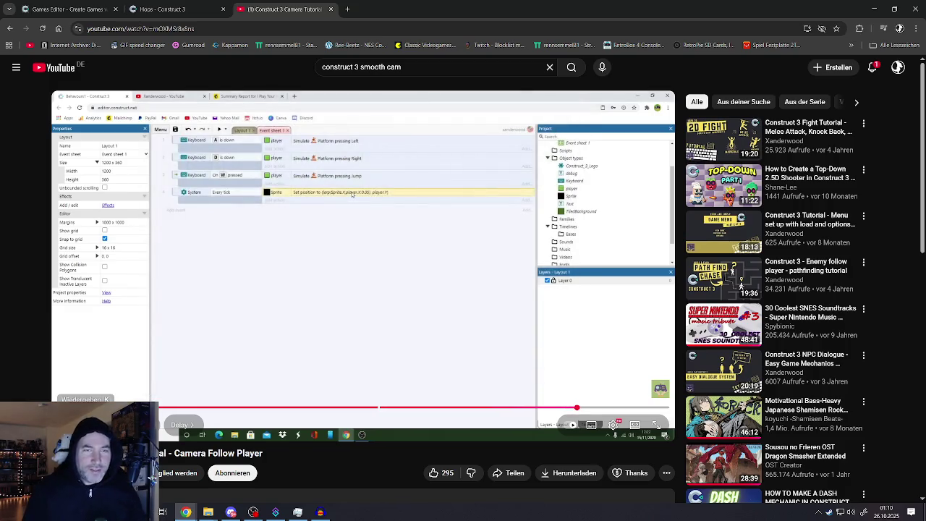
middle_click(257, 14)
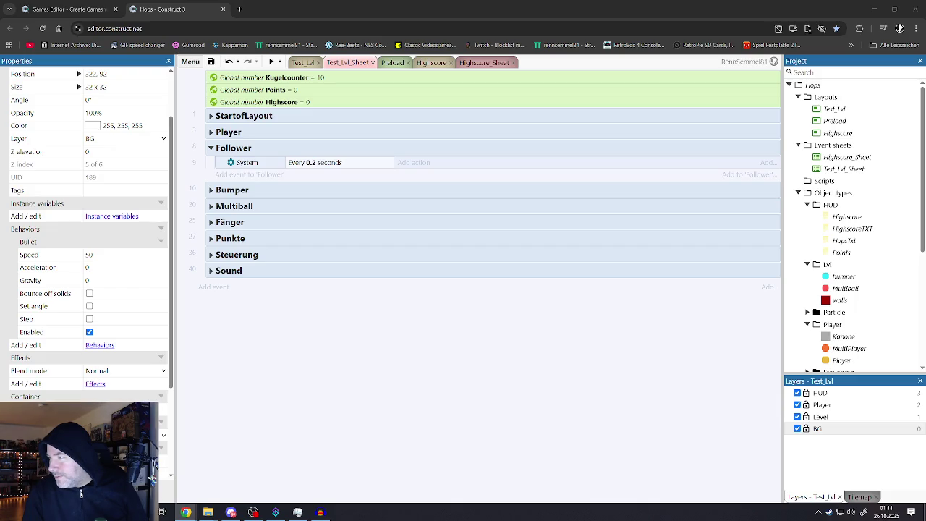
Begin a Camfollower Set position action on the Follower group's Every 0.2 seconds event
click(372, 164)
click(404, 163)
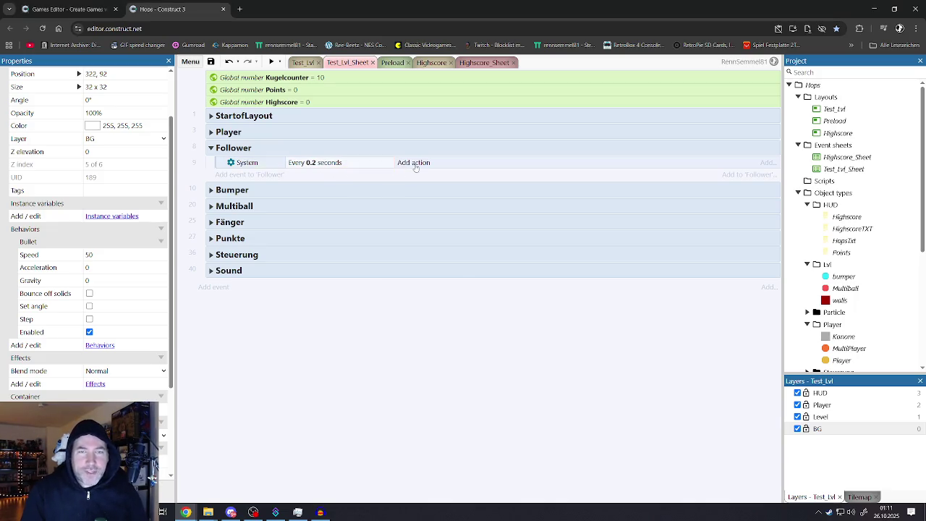
click(413, 325)
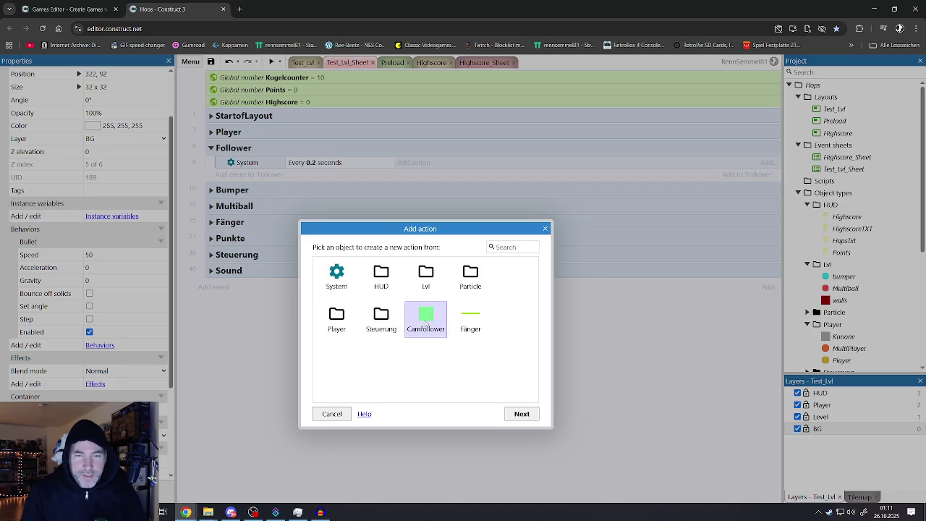
double_click(427, 319)
scroll(434, 337, down, 5)
scroll(433, 337, down, 8)
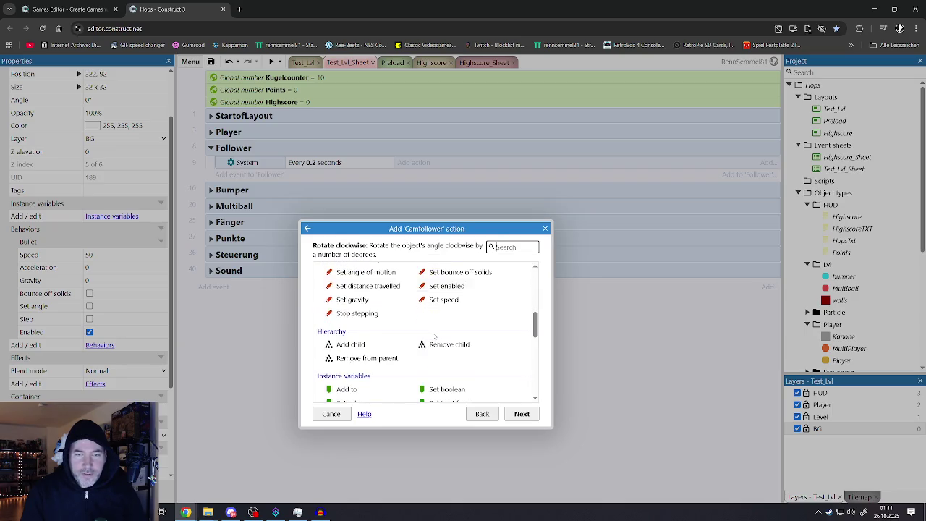
scroll(406, 342, up, 1)
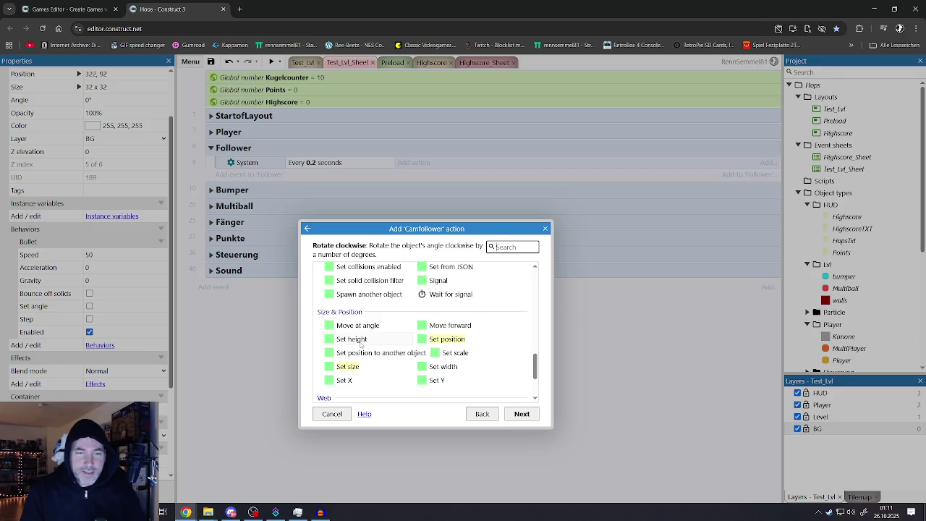
click(360, 326)
double_click(445, 340)
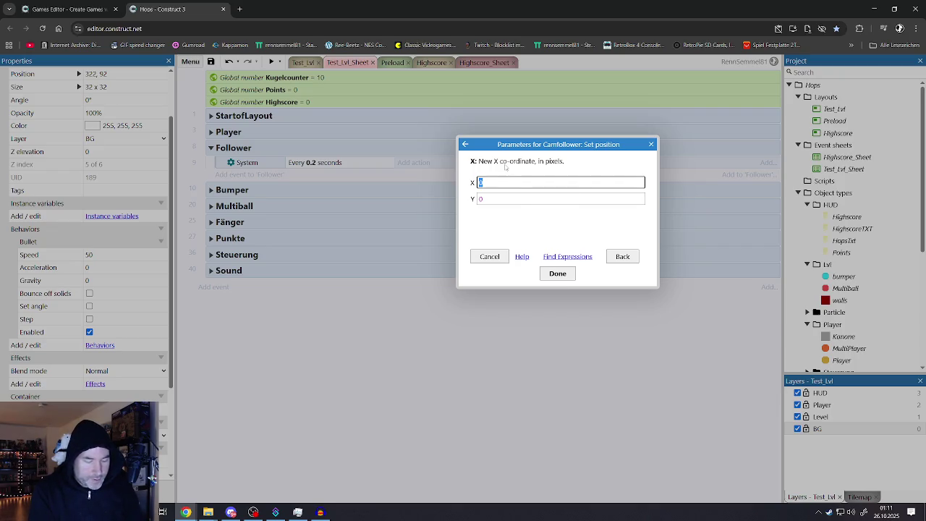
Enter lerp(Camfollower.X, Player.X, 0.05) as the X position expression
text(lerp)
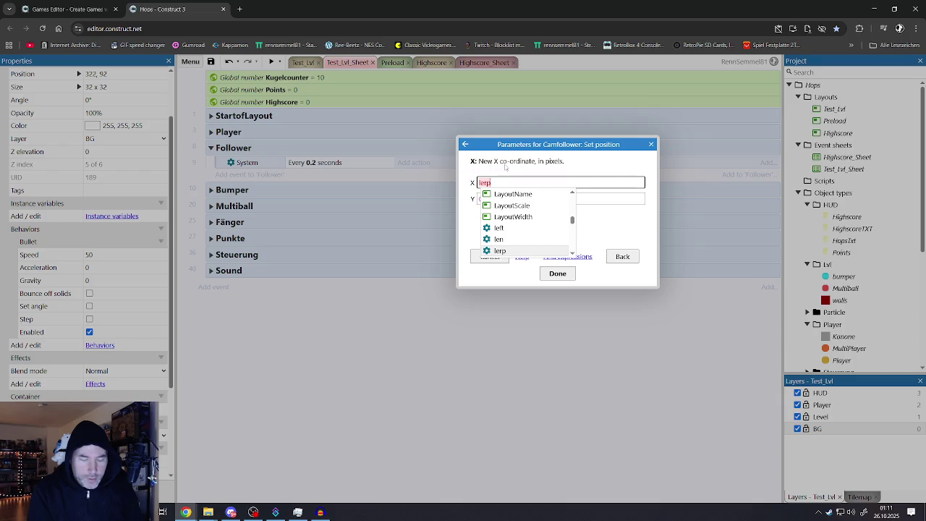
text(()
key(BackSpace)
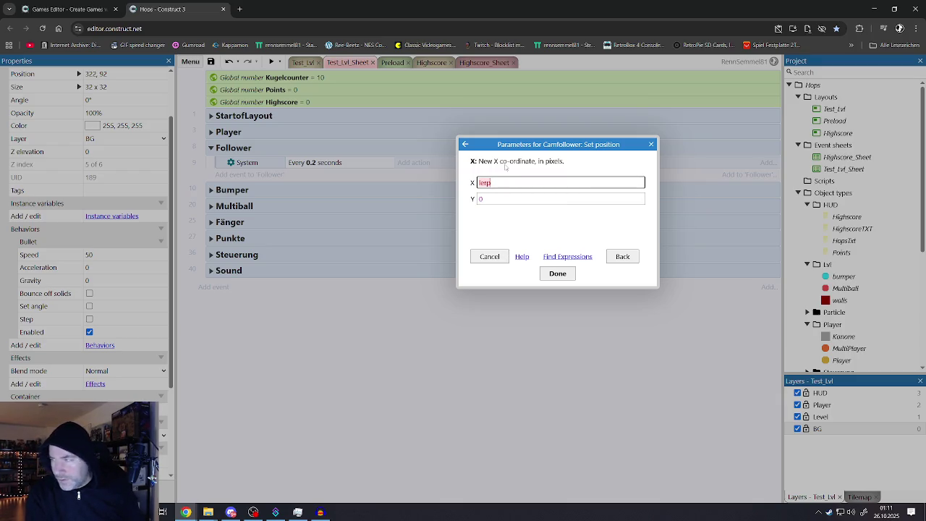
text(()
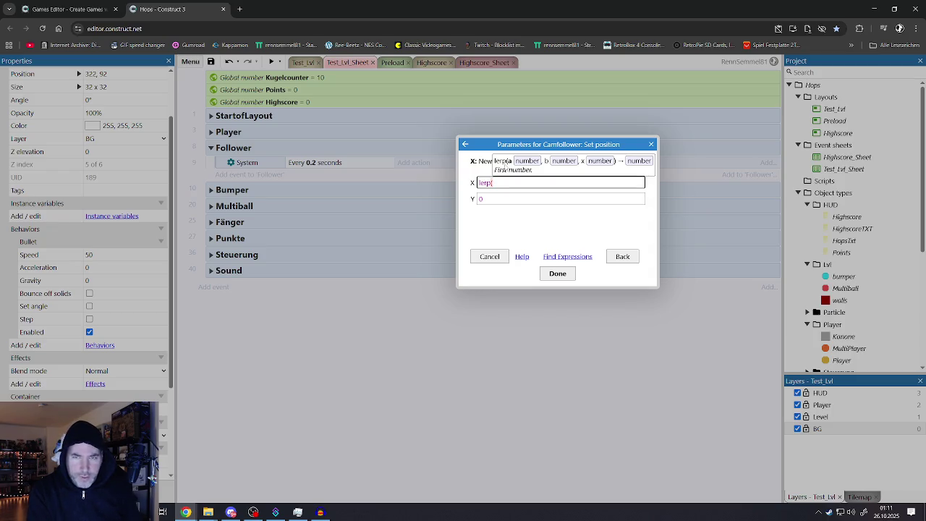
text(Cam)
key(Tab)
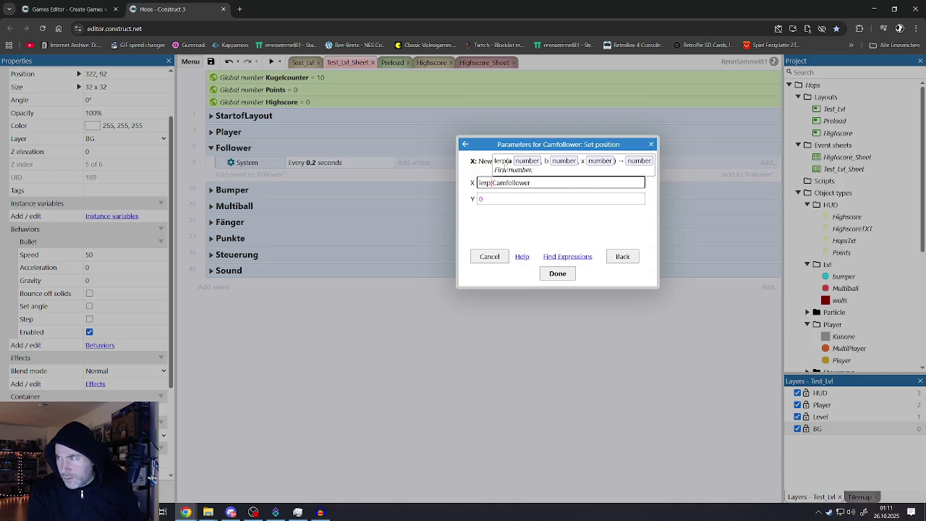
text(.x)
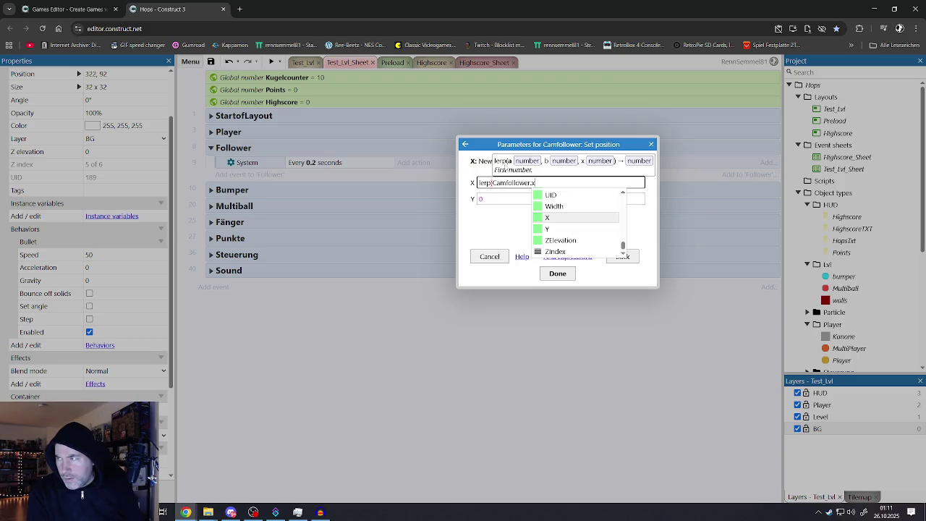
text(,)
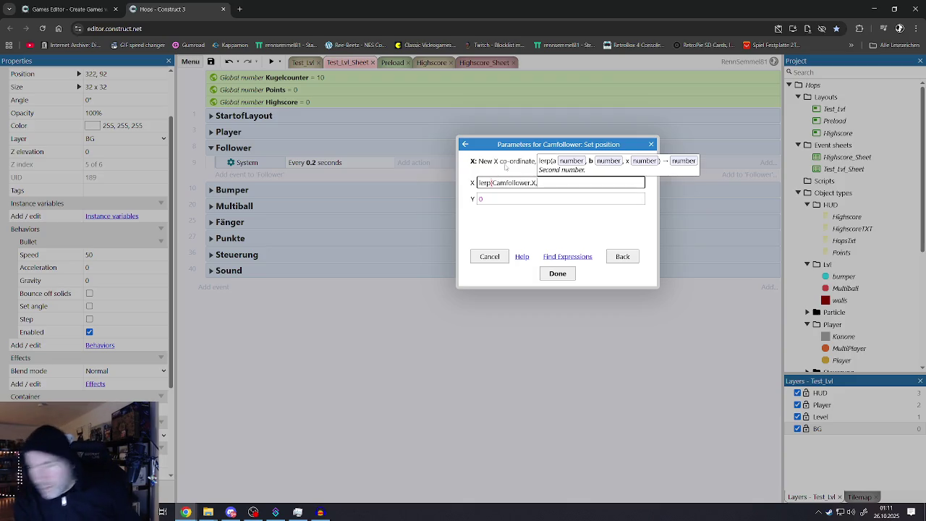
text(pla)
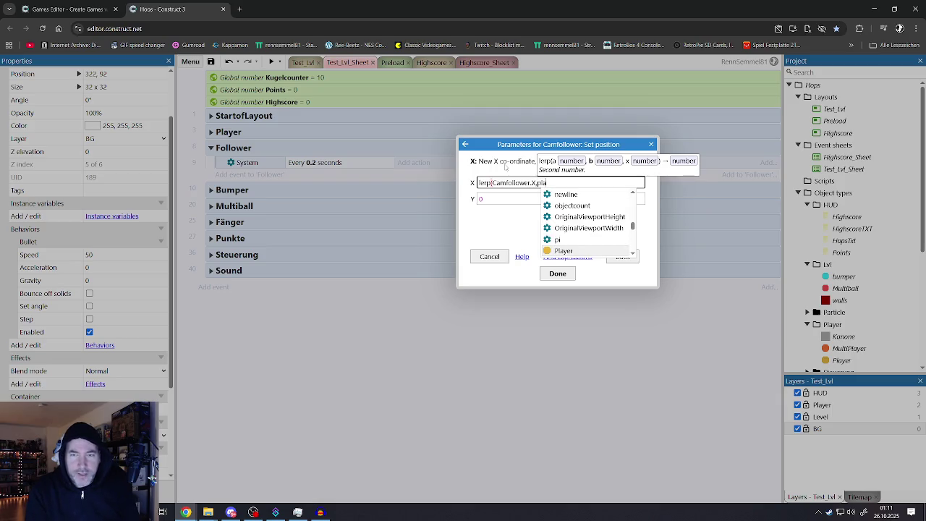
key(Tab)
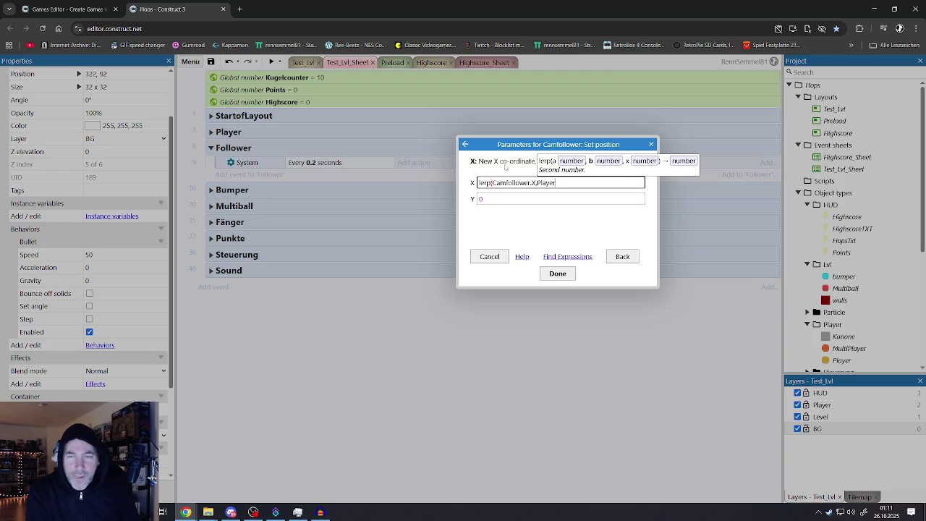
text(.x)
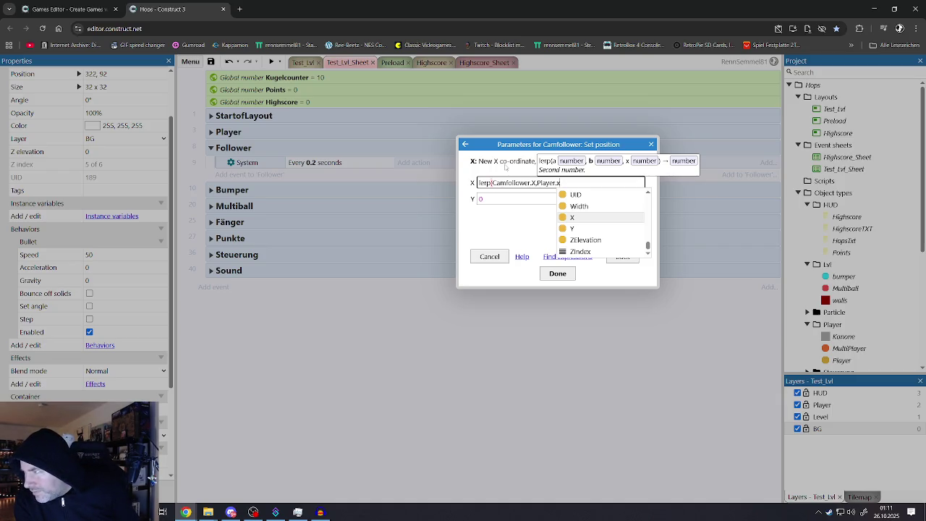
text(,)
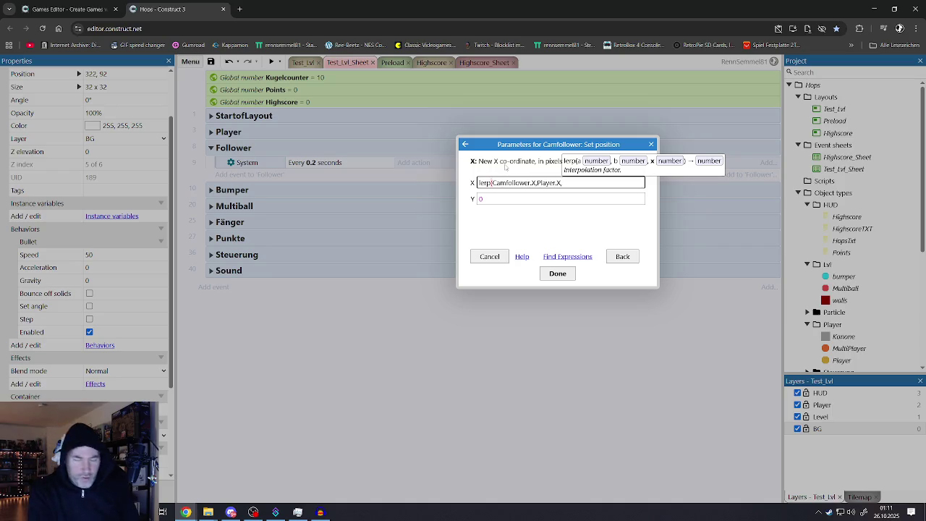
text(0.05)
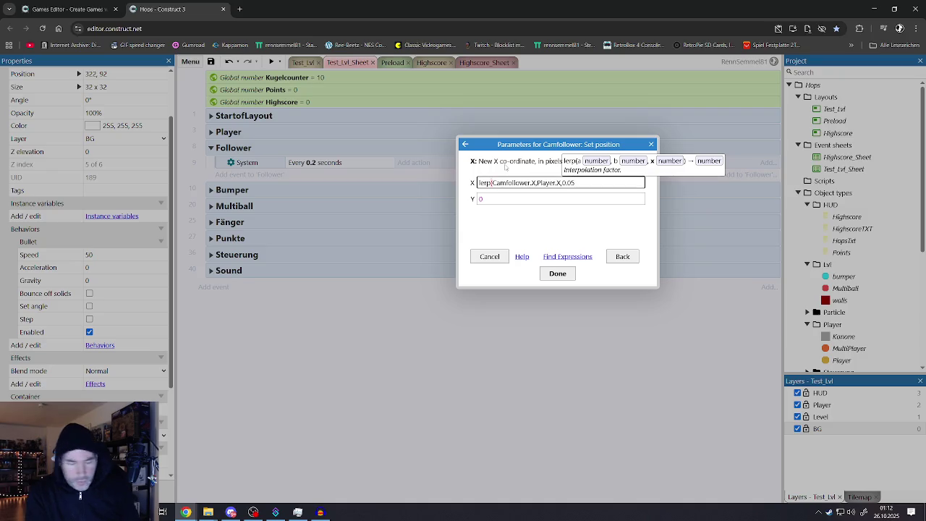
text())
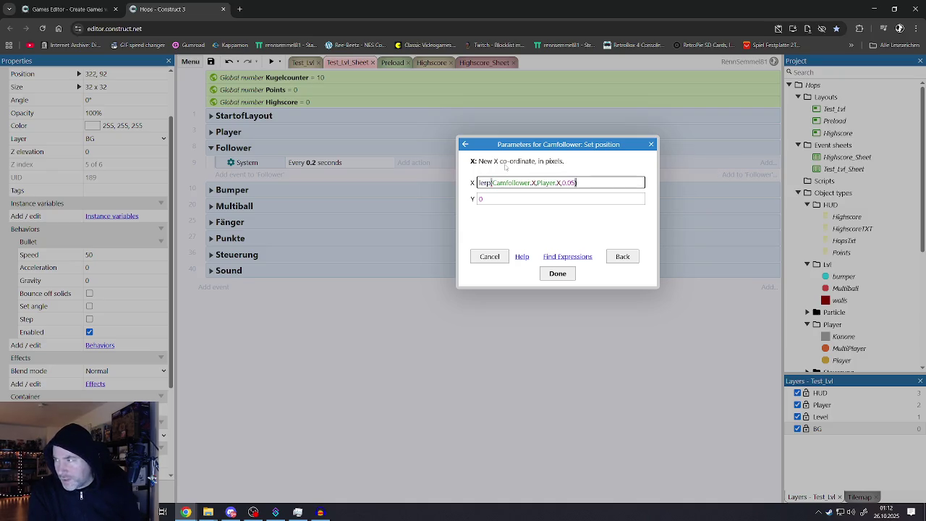
text(,)
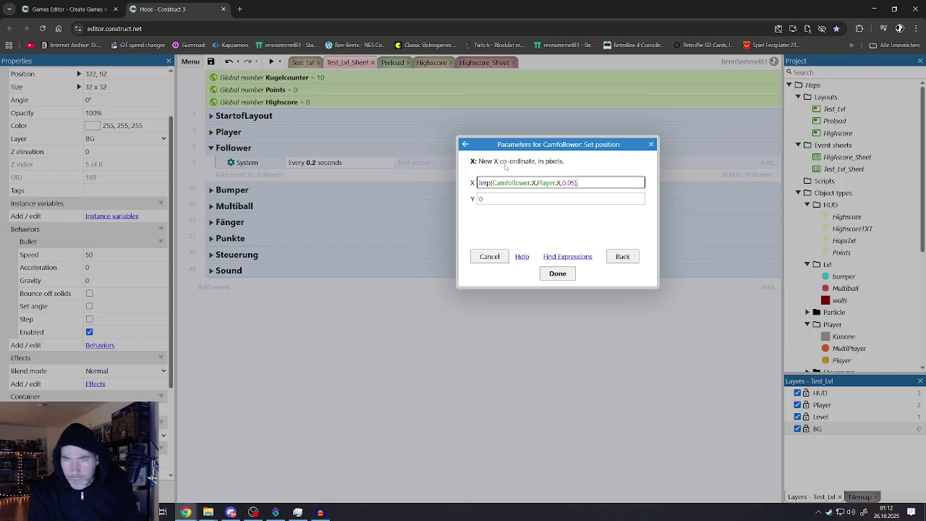
text(Player)
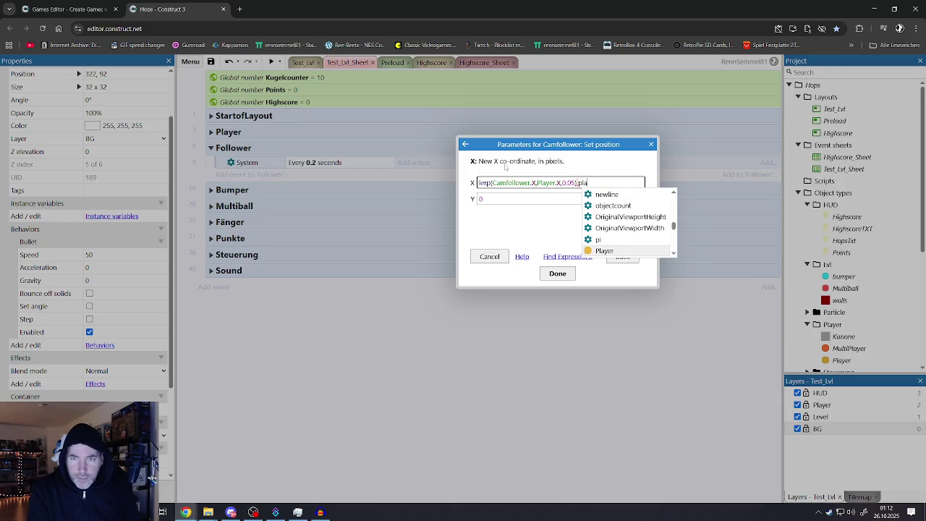
text(.y)
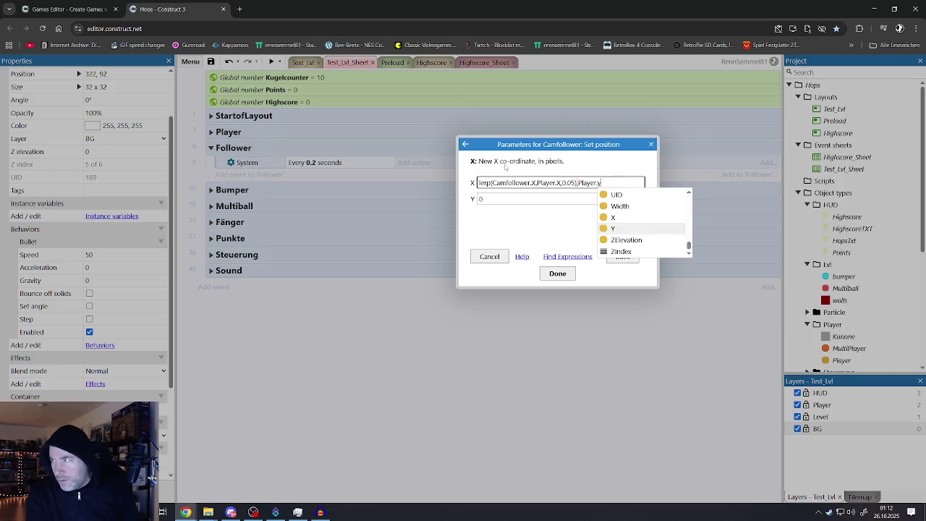
key(BackSpace)
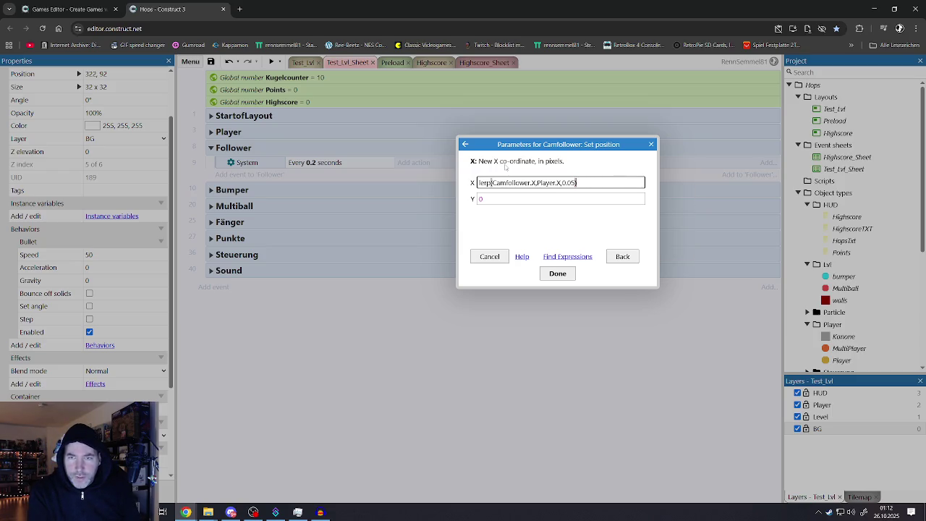
key(ctrl+a)
key(ctrl+c)
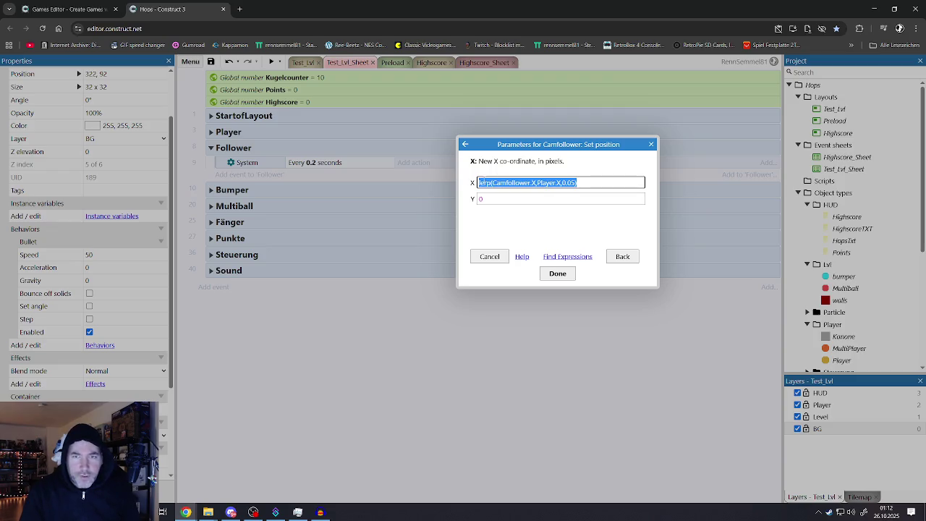
Set Y to lerp(Camfollower.Y, Player.Y, 0.05) and confirm the action
click(489, 203)
key(ctrl+a)
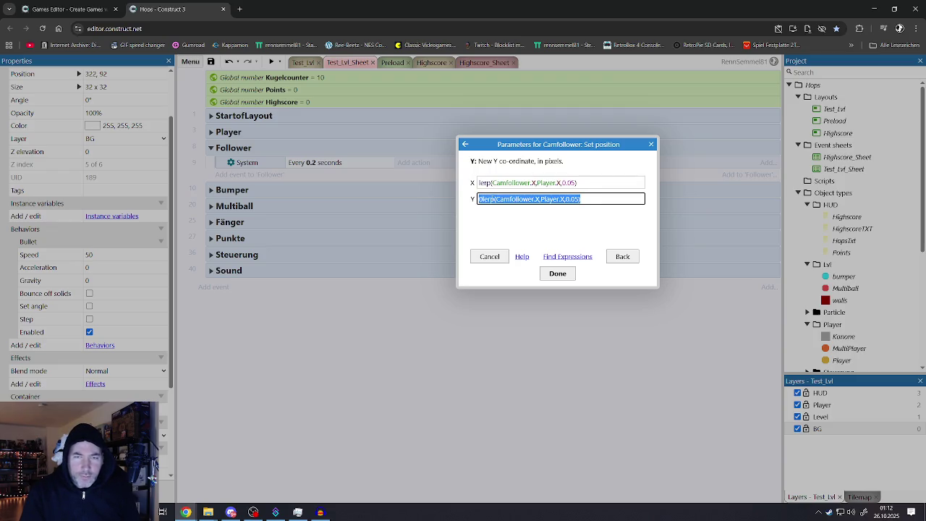
key(ctrl+v)
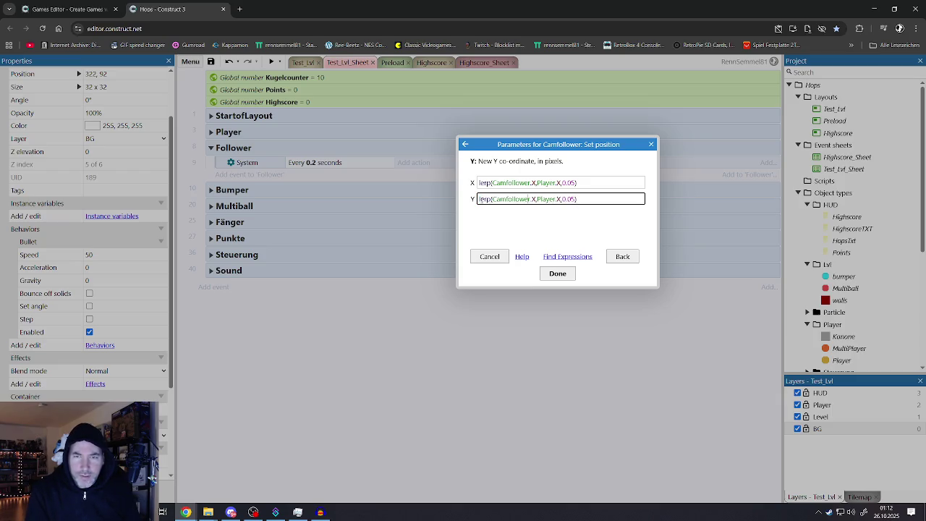
key(BackSpace)
text(y)
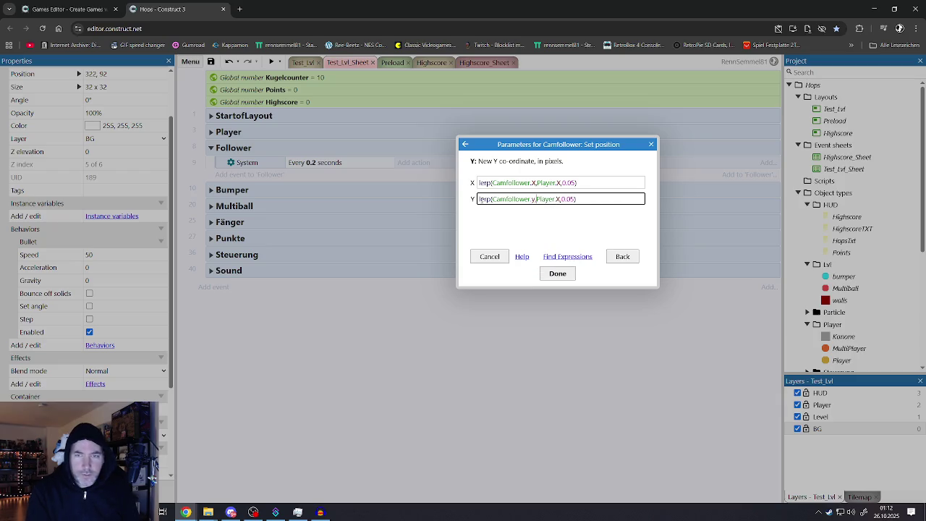
key(BackSpace)
text(y)
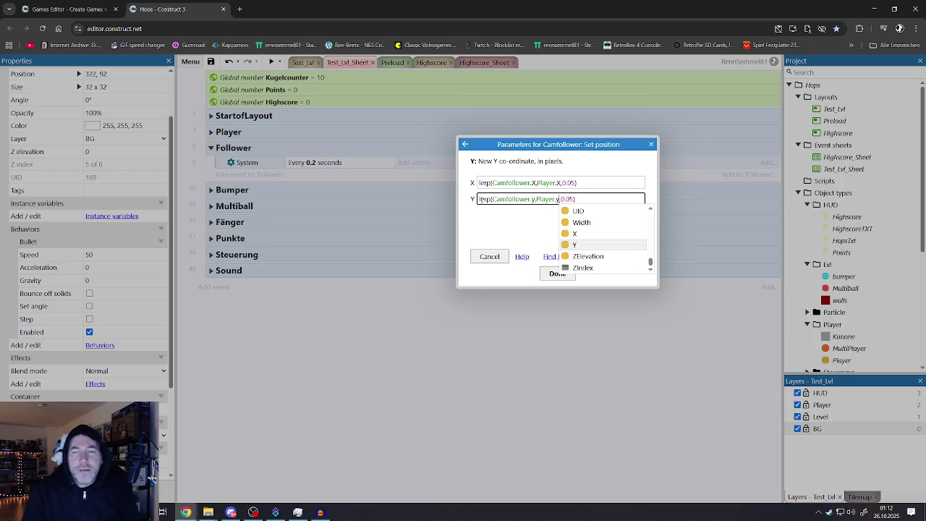
click(524, 236)
click(556, 274)
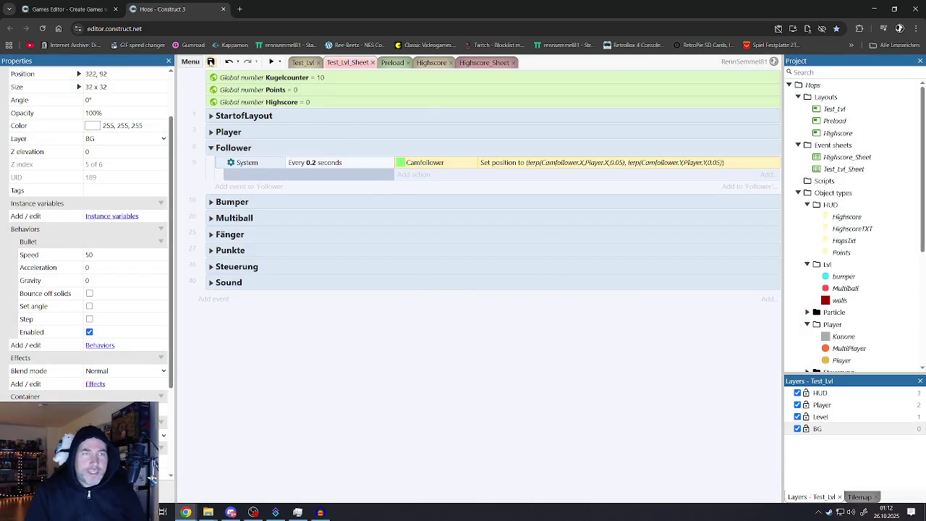
Playtest the game from the Test_Lvl layout by launching the ball into the pegs
click(314, 163)
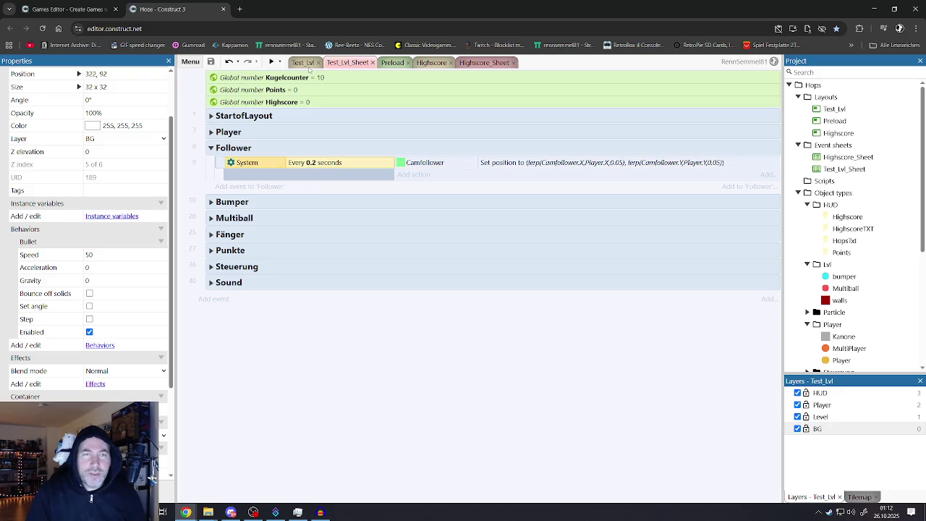
click(302, 63)
click(272, 62)
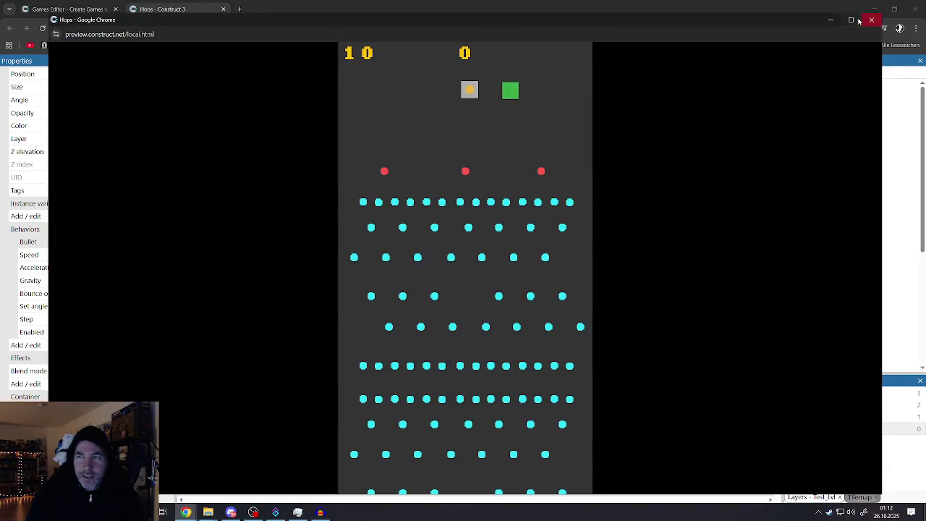
click(523, 156)
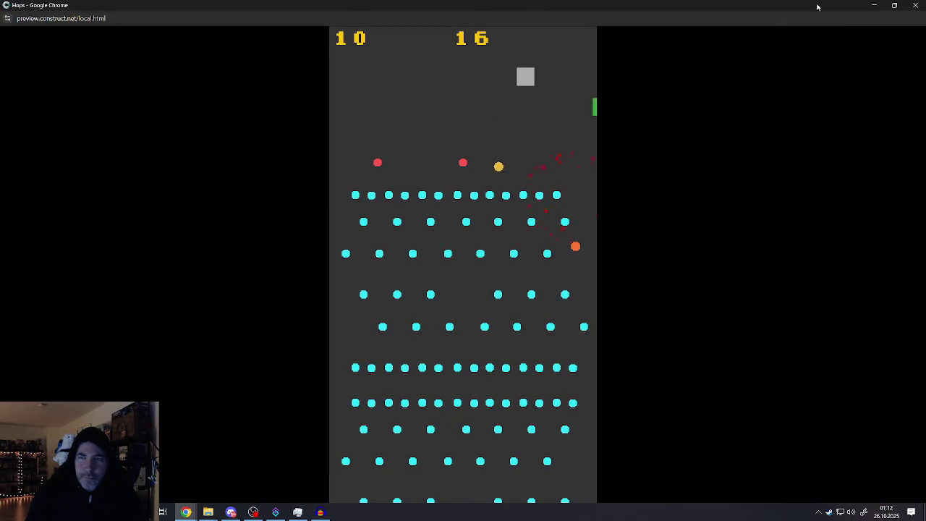
click(916, 7)
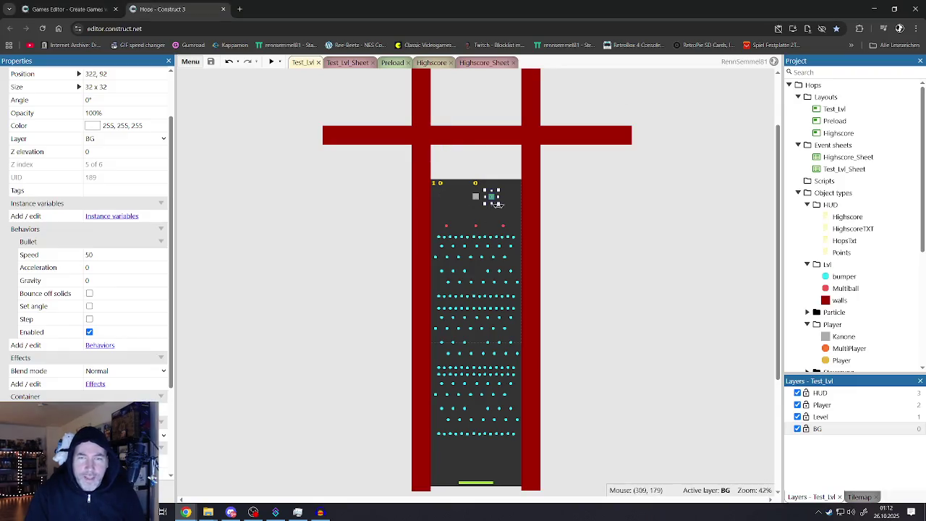
Remove the Bullet behavior from Camfollower
click(99, 345)
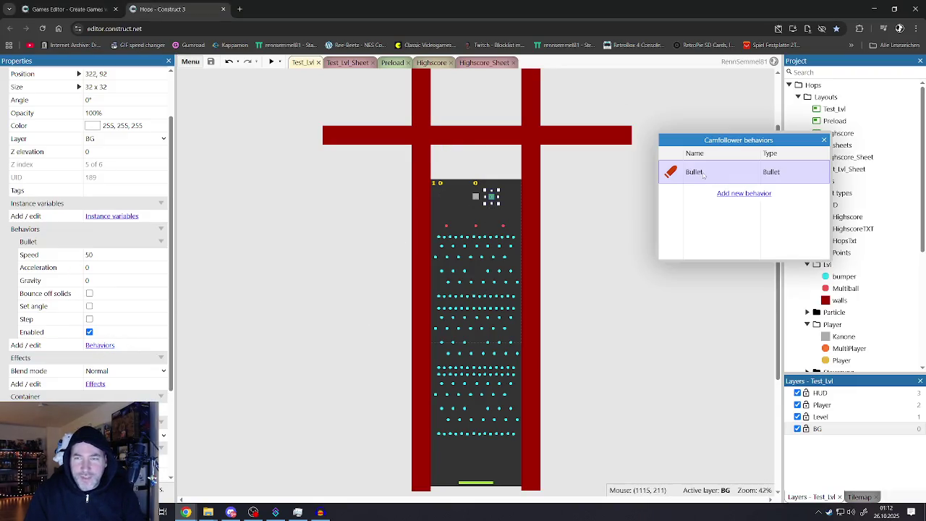
key(Delete)
click(824, 142)
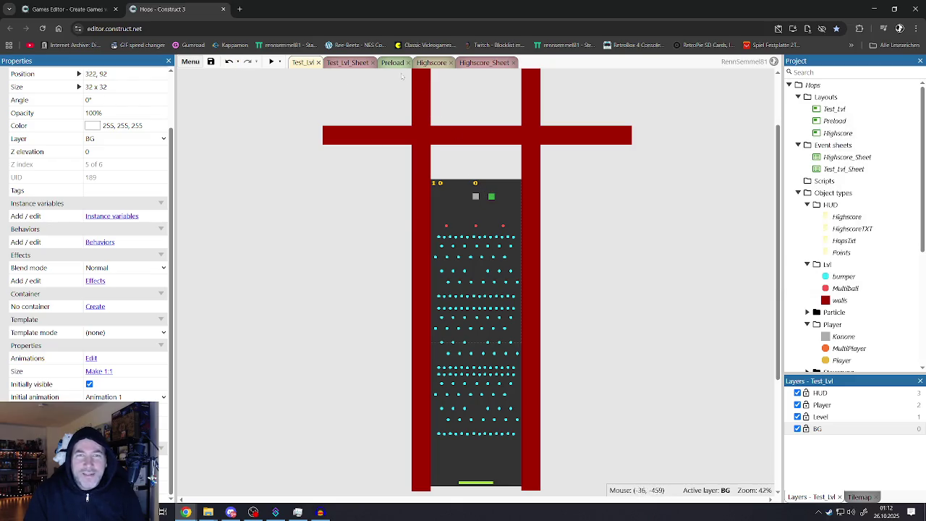
Change the follower event's interval from 0.2 to 0.05 seconds
click(349, 62)
double_click(336, 167)
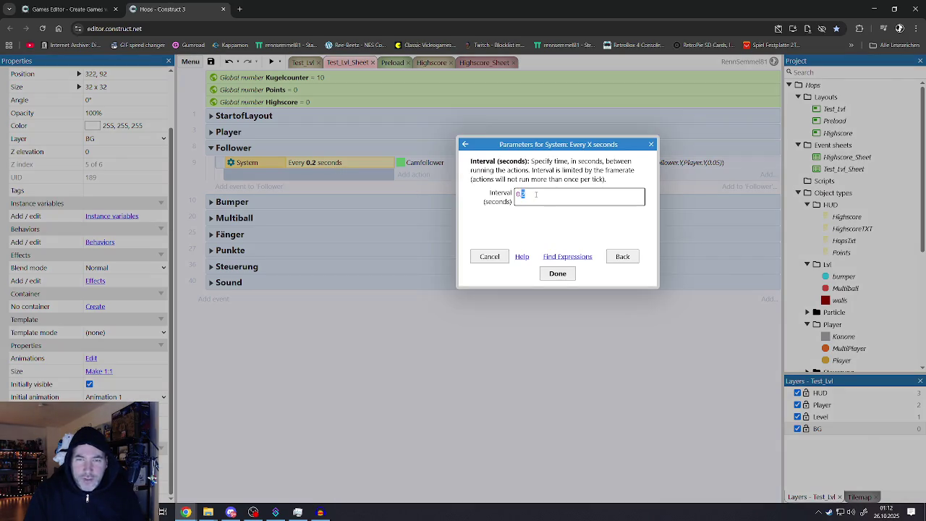
click(557, 273)
Save the project and run another preview of the Test_Lvl layout
click(210, 62)
click(296, 62)
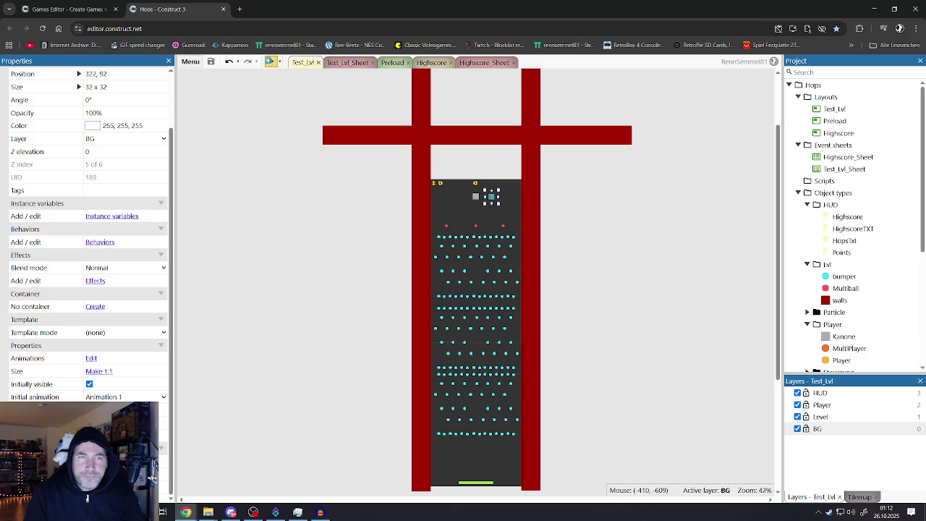
click(271, 61)
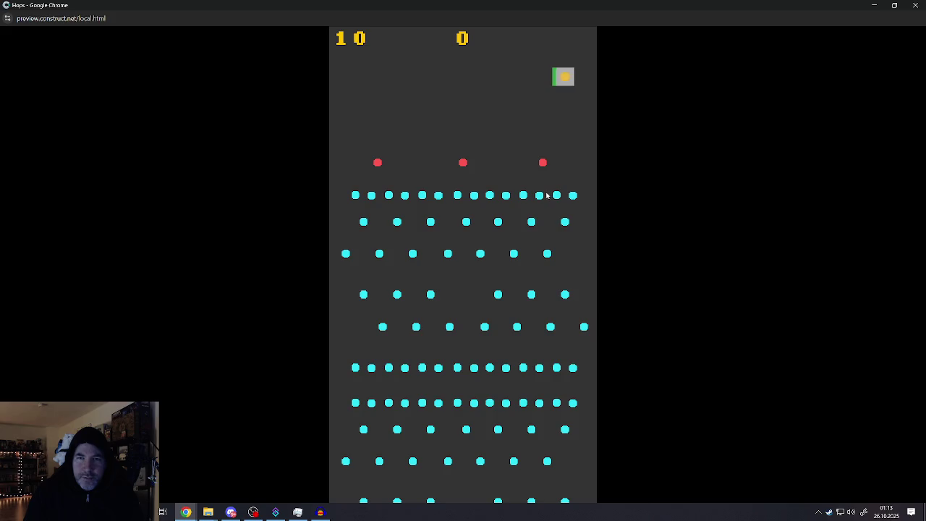
key(alt+F4)
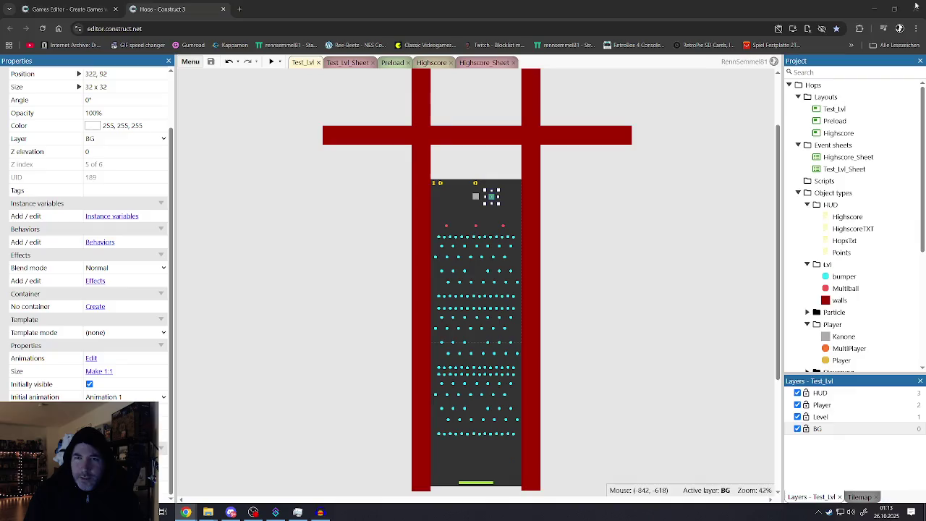
Uncheck Initially visible on the green Camfollower square
click(568, 216)
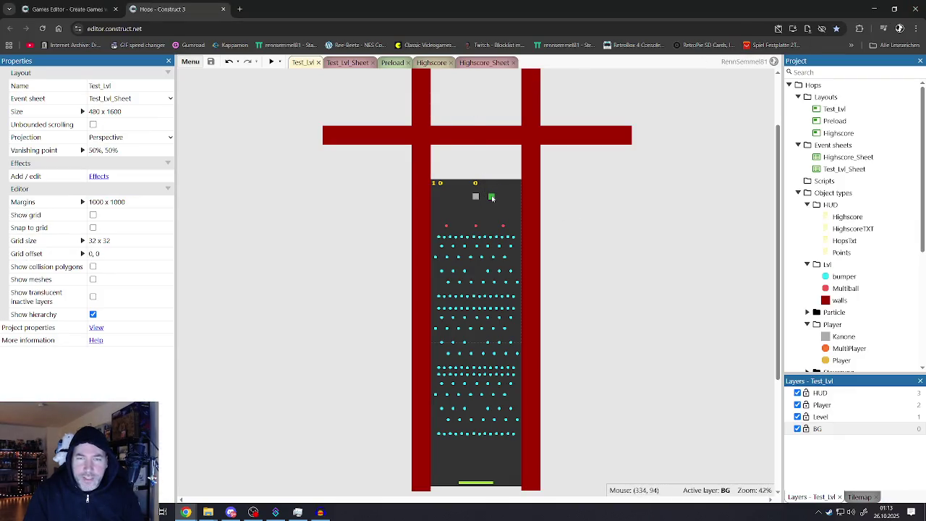
click(492, 197)
click(89, 384)
Playtest the game, then review the Every 0.05 seconds Set position event on Test_Lvl_Sheet
click(272, 62)
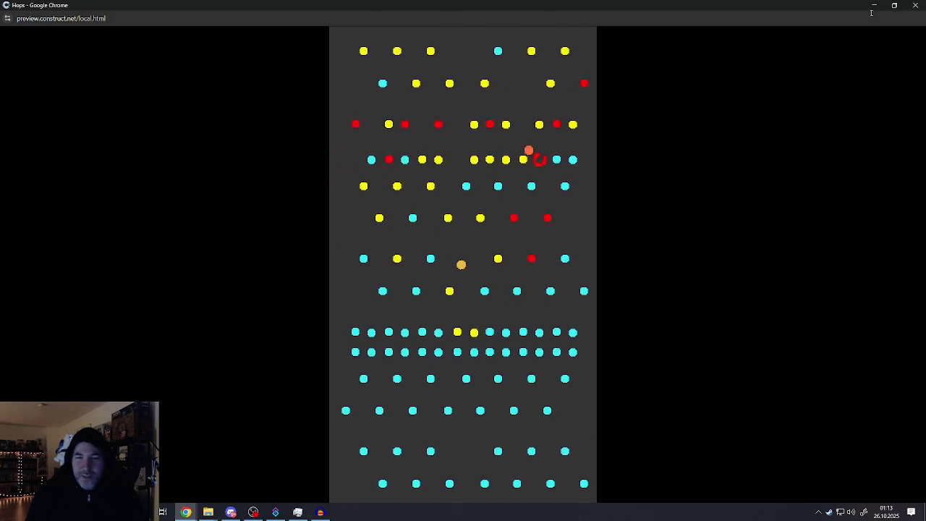
click(917, 6)
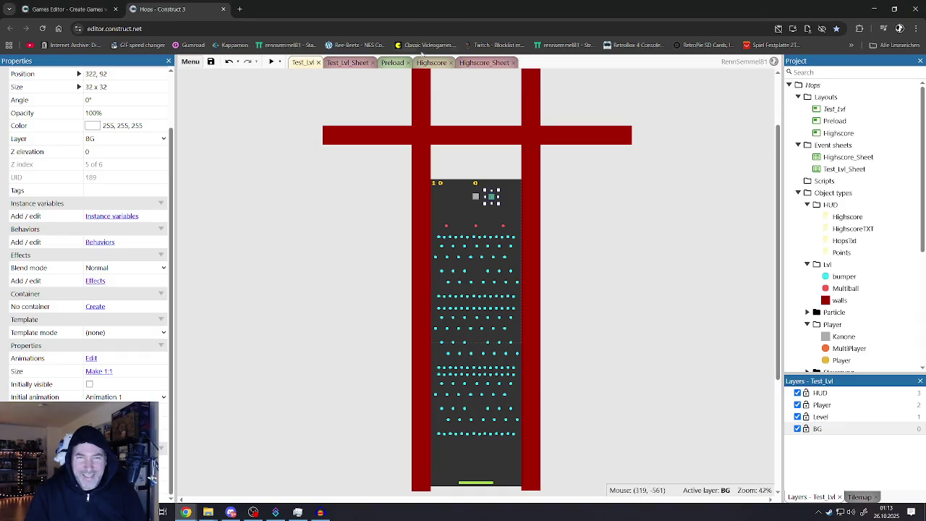
click(335, 64)
click(307, 166)
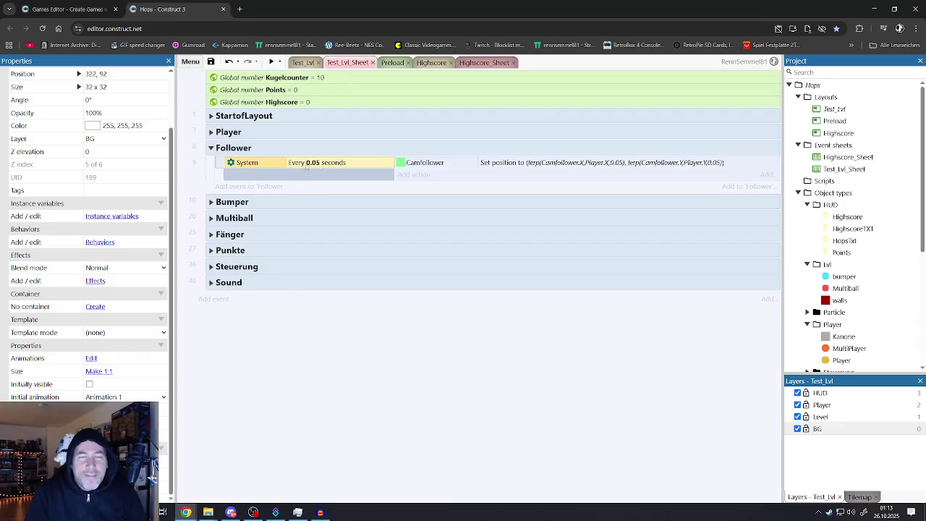
click(447, 166)
click(302, 63)
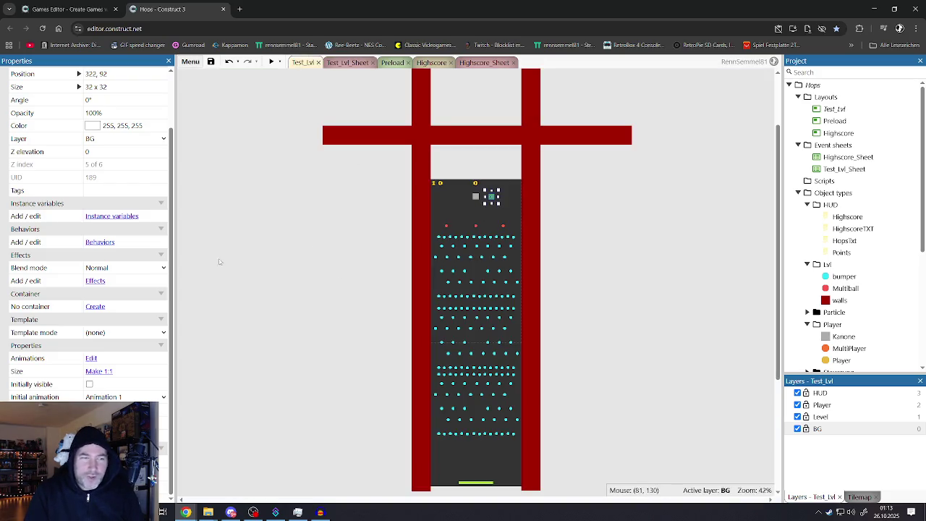
Add the Scroll To behavior to Camfollower
click(100, 242)
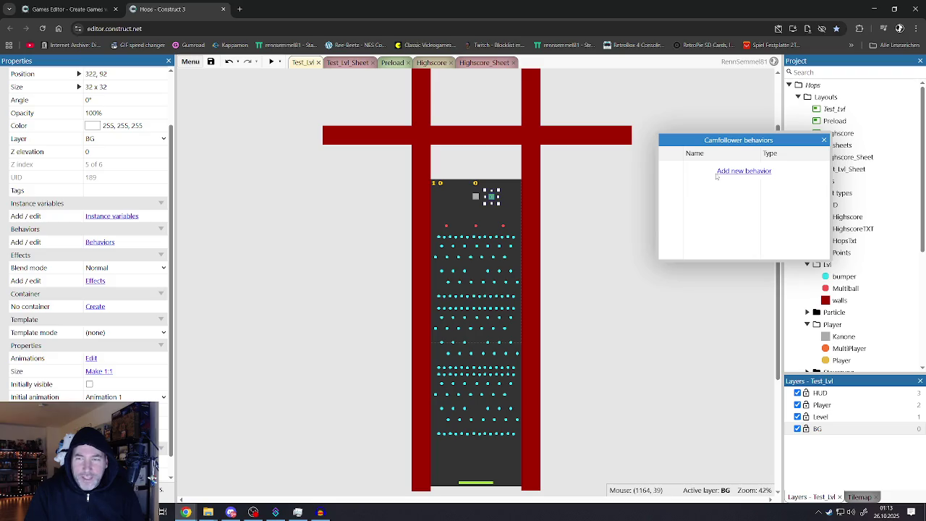
click(719, 172)
scroll(465, 314, down, 5)
double_click(455, 253)
click(824, 139)
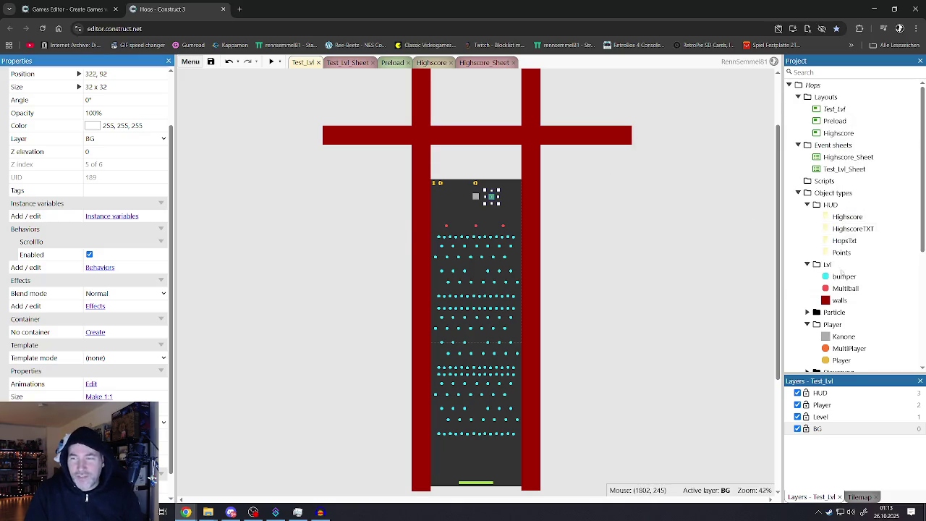
Delete the ScrollTo behavior from the Player and start a game preview
scroll(842, 275, down, 3)
click(839, 270)
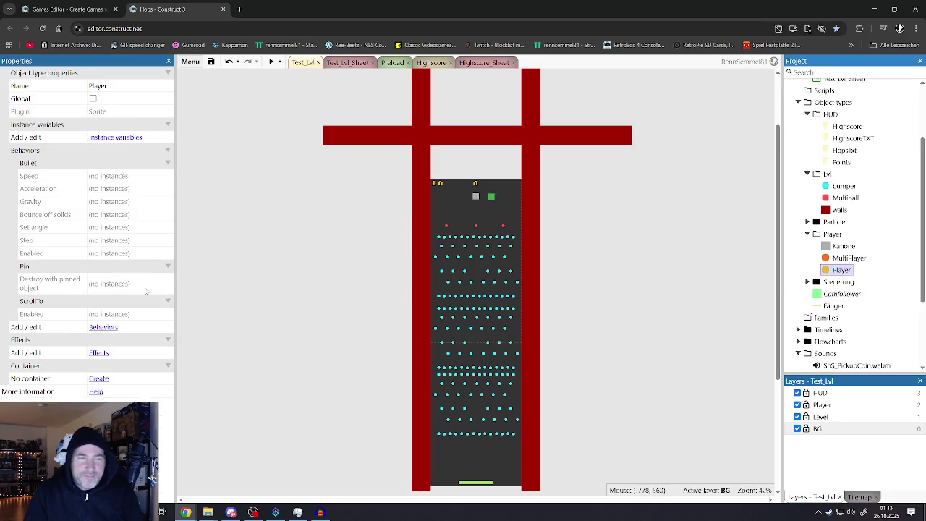
click(102, 328)
click(698, 217)
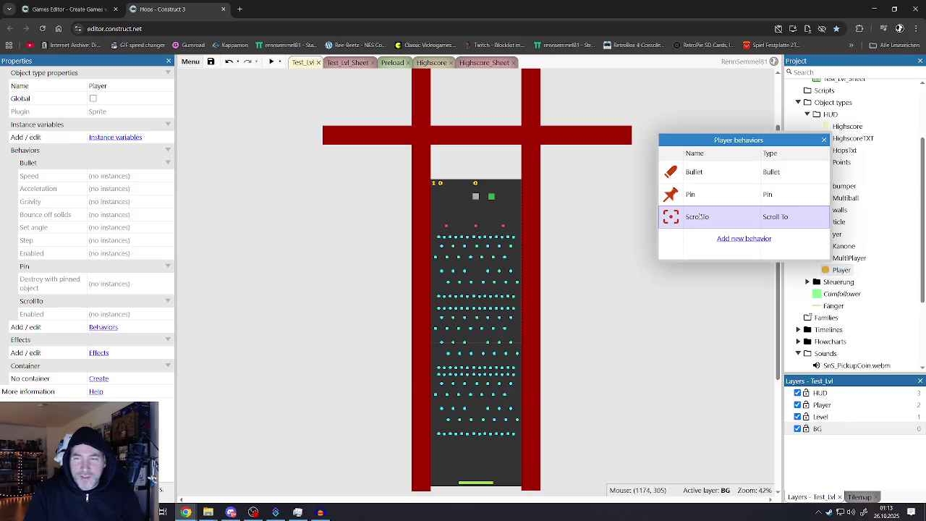
key(Delete)
click(824, 141)
click(572, 208)
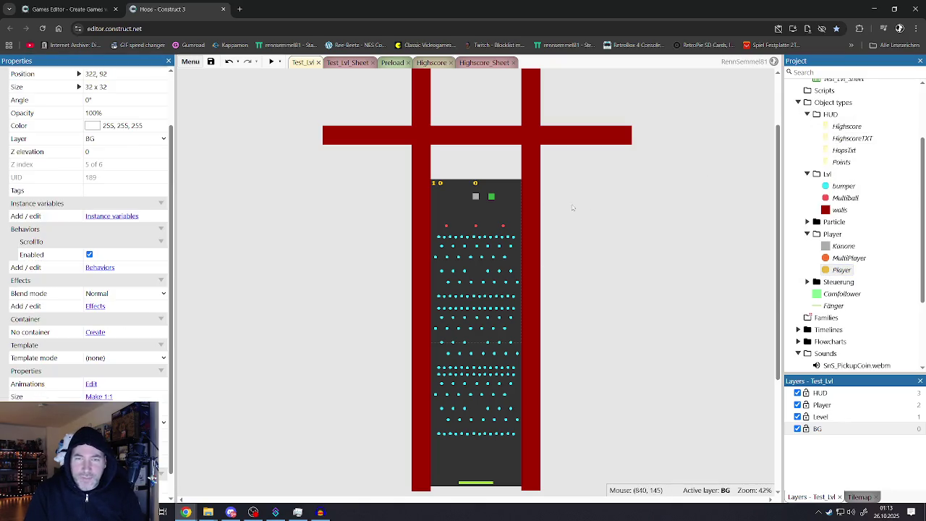
click(271, 61)
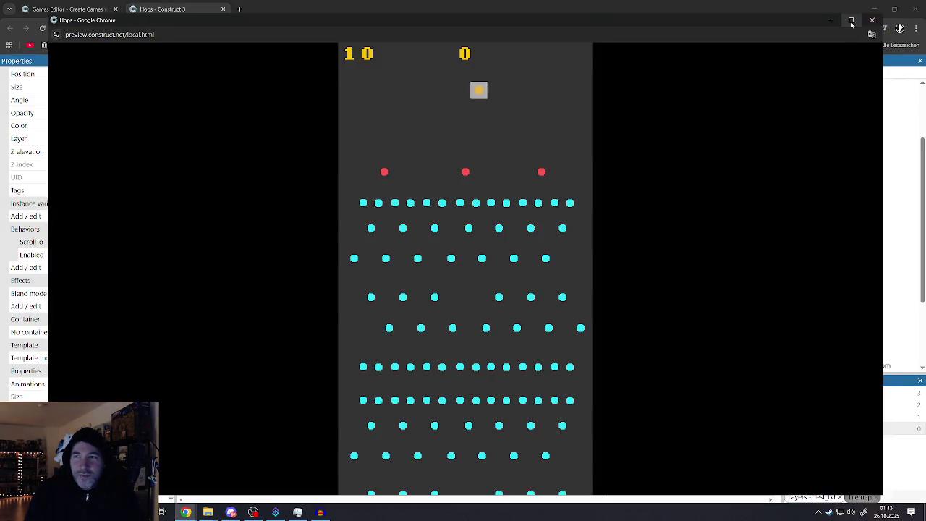
click(851, 20)
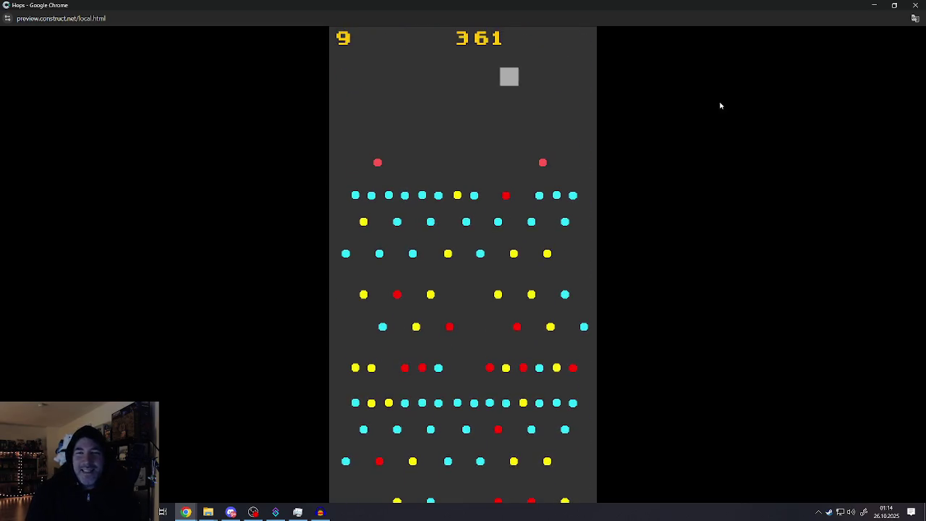
click(915, 5)
Change the Set position lerp amount from 0.05 to 0.01 for X and Y, then preview
click(355, 64)
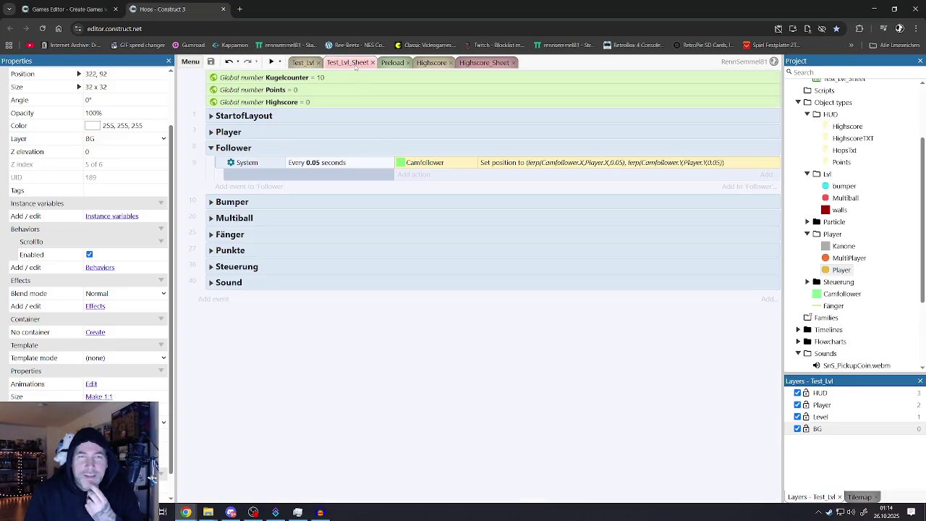
double_click(443, 162)
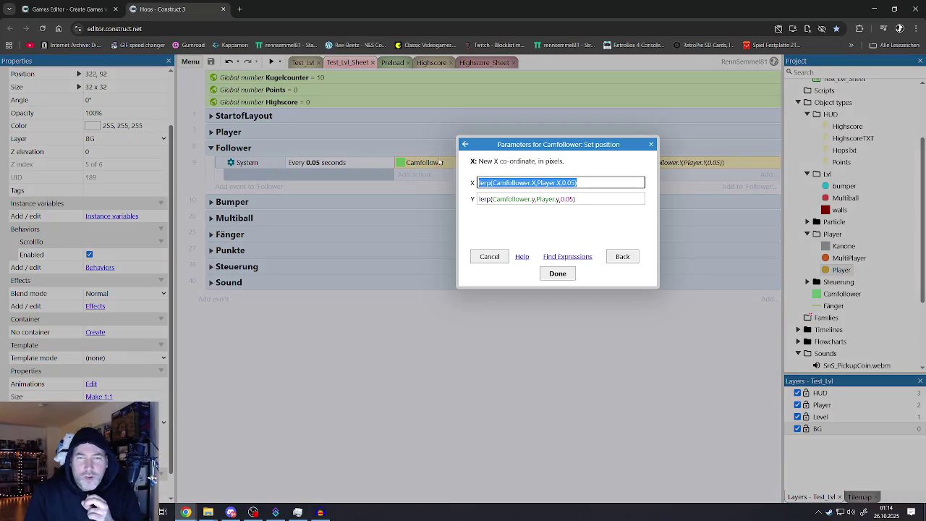
click(565, 183)
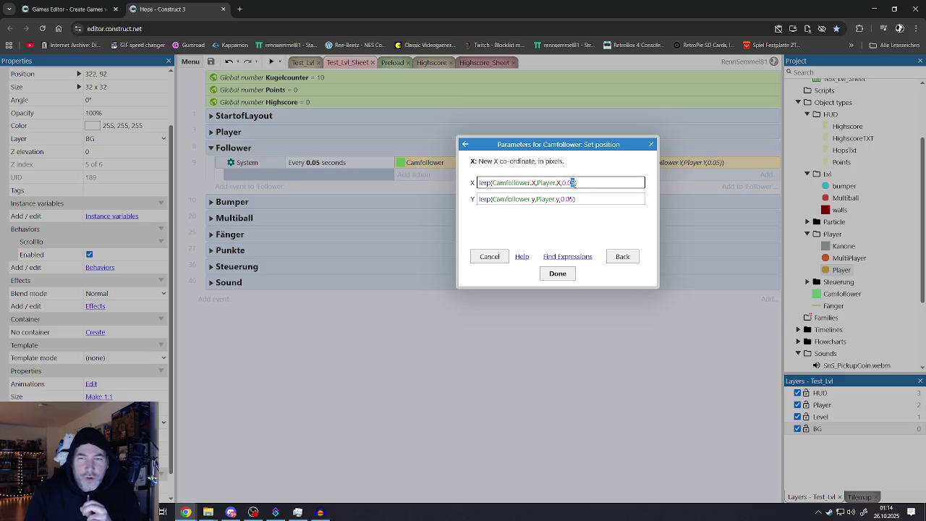
text(1)
click(569, 198)
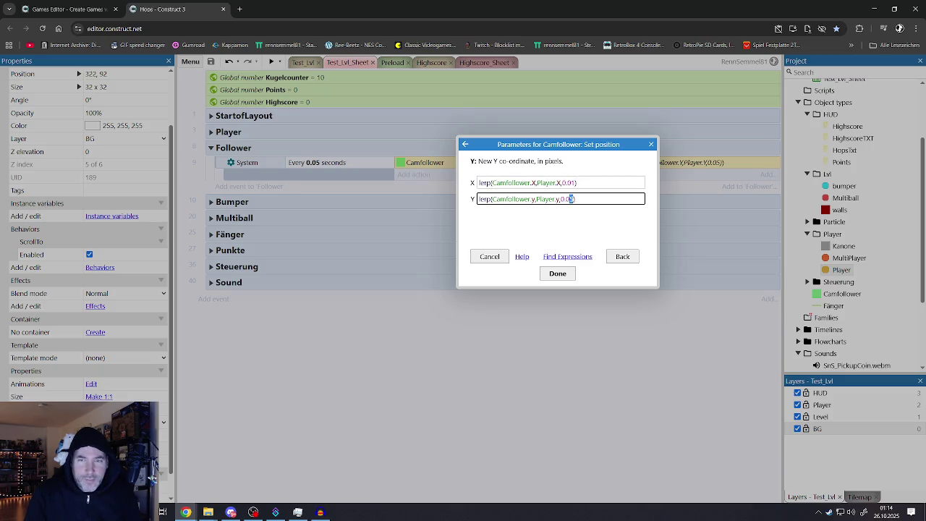
text(1)
click(557, 274)
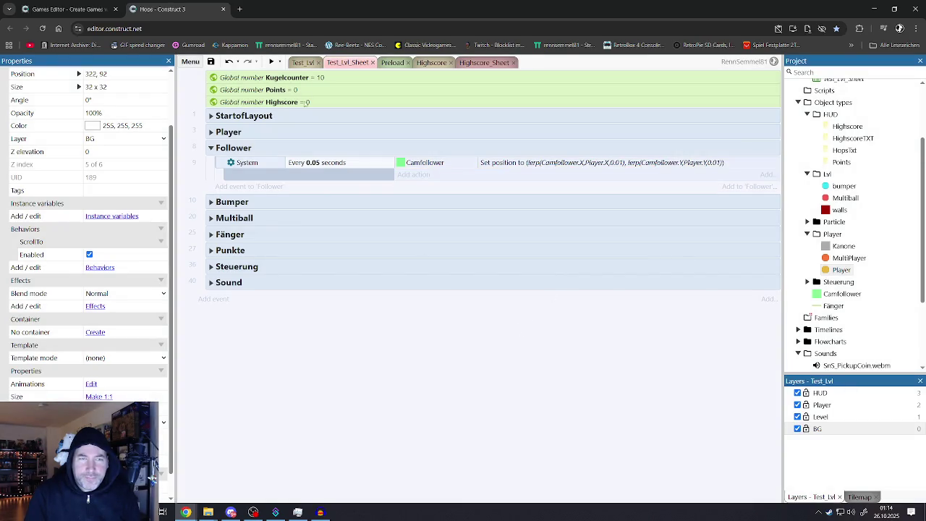
click(298, 64)
click(271, 62)
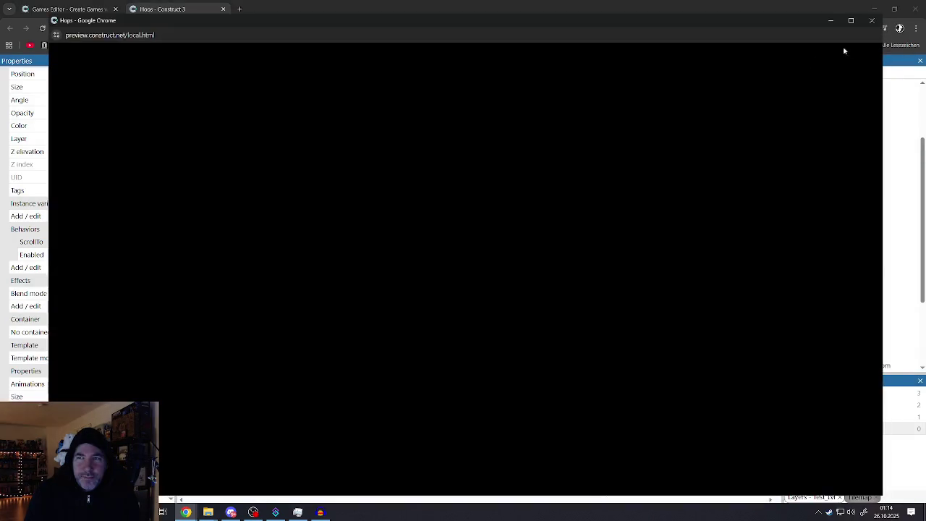
Playtest the 0.01-lerp camera full screen, then reopen Camfollower's Set position action
click(850, 21)
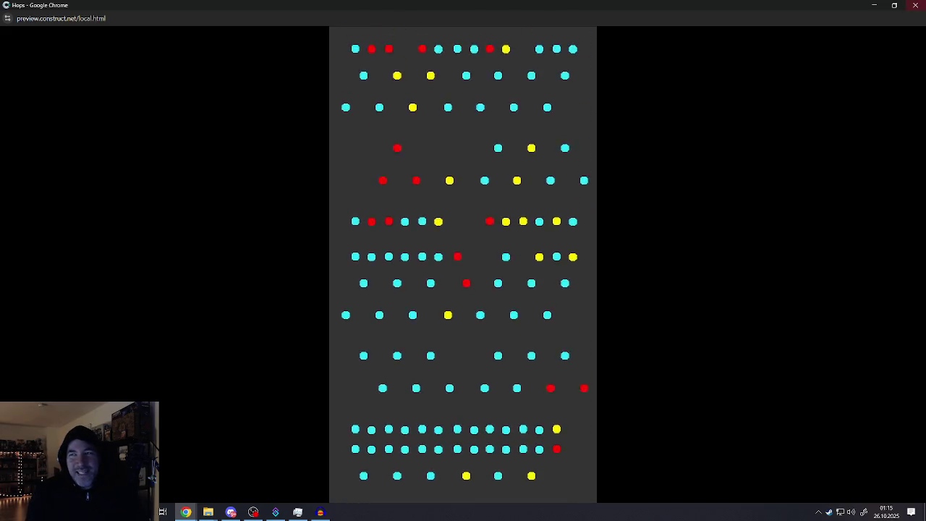
click(915, 5)
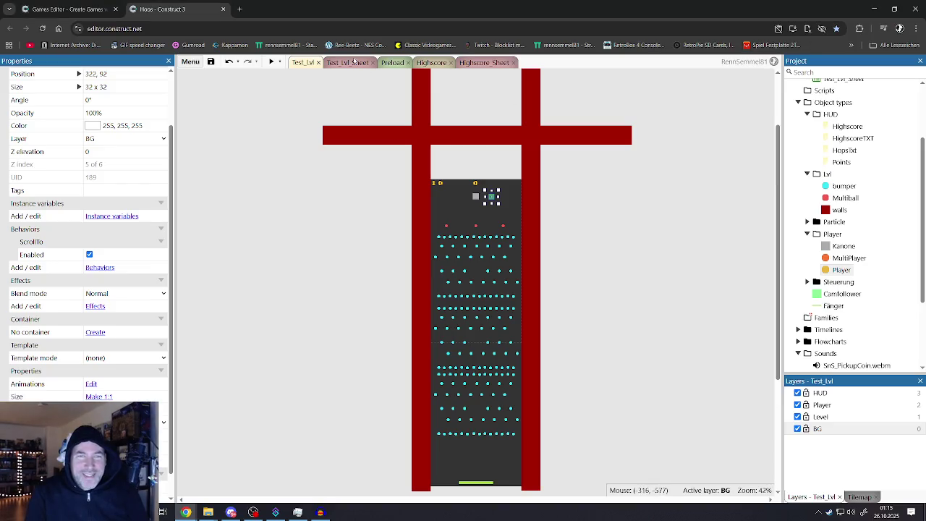
click(349, 62)
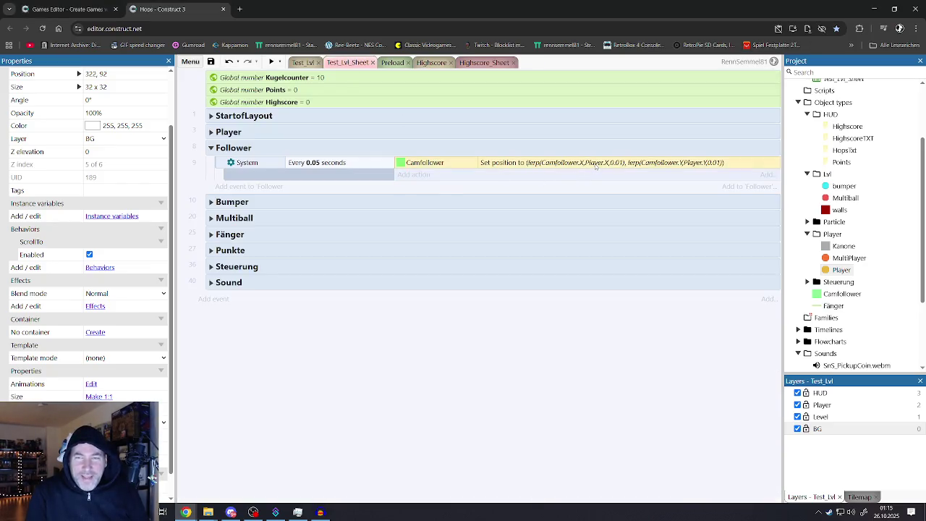
double_click(595, 166)
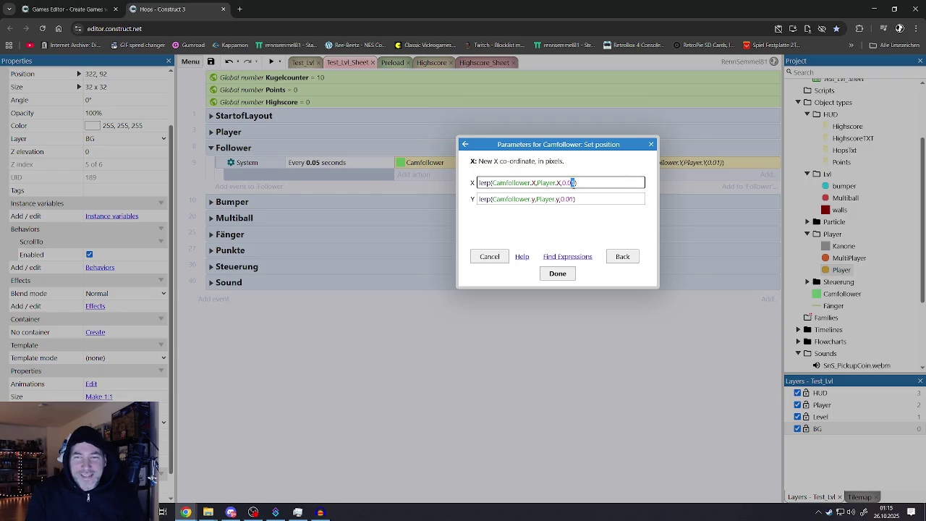
Change the Follower event's interval from Every 0.05 to Every 0.03 seconds
click(489, 256)
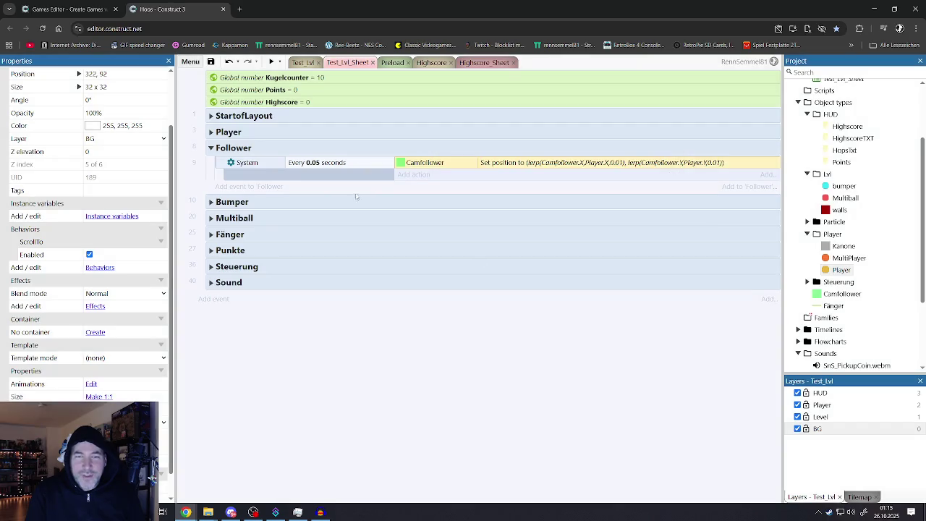
double_click(314, 162)
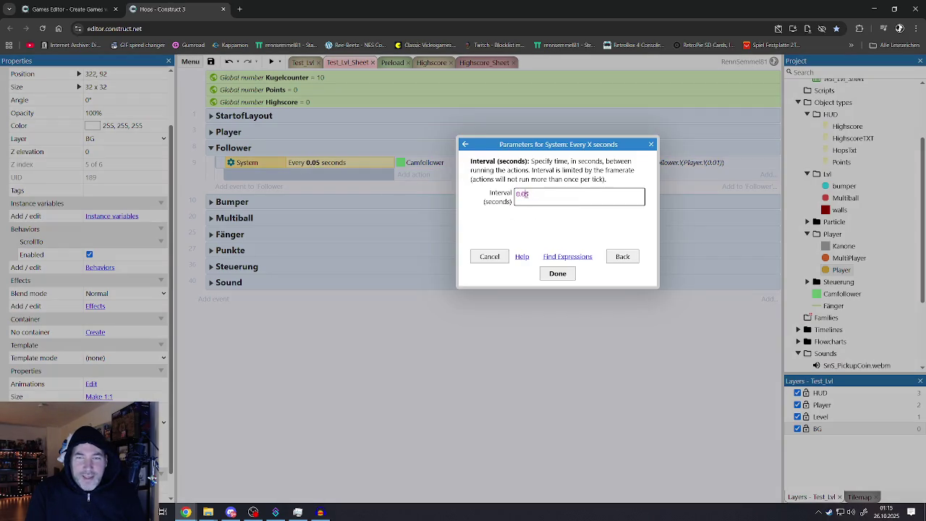
click(560, 276)
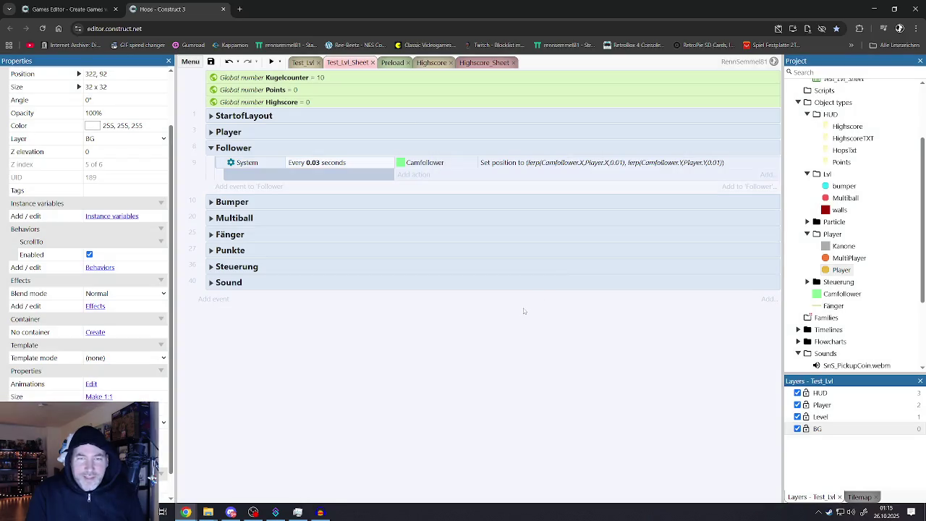
Playtest the game full screen, releasing the ball into the peg field
click(272, 64)
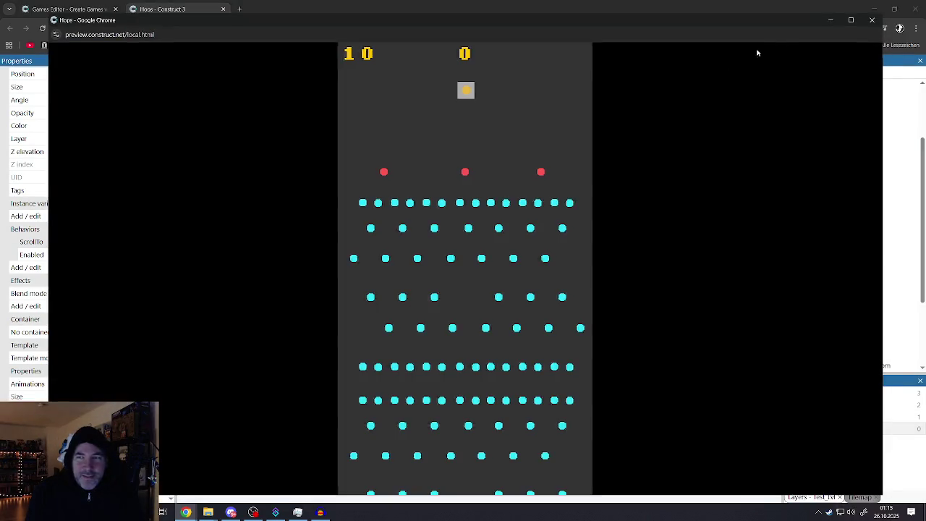
click(851, 21)
click(580, 142)
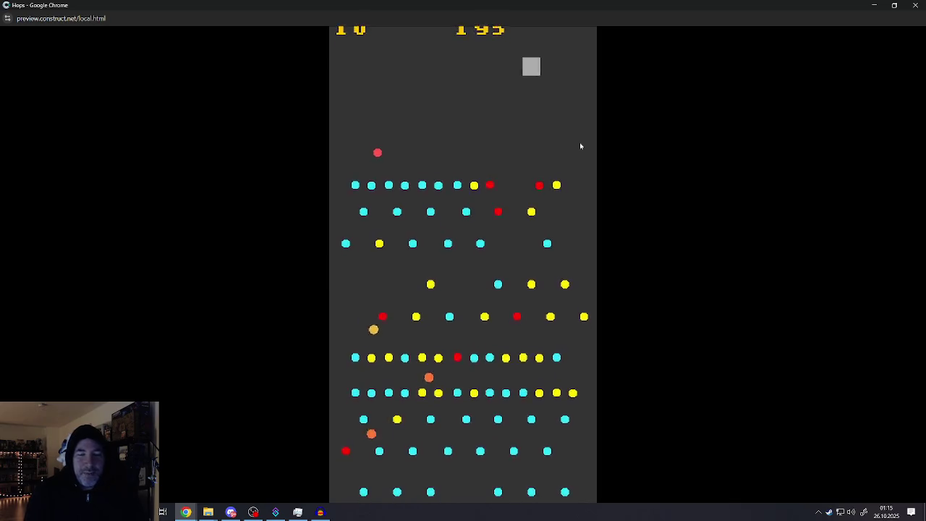
click(915, 5)
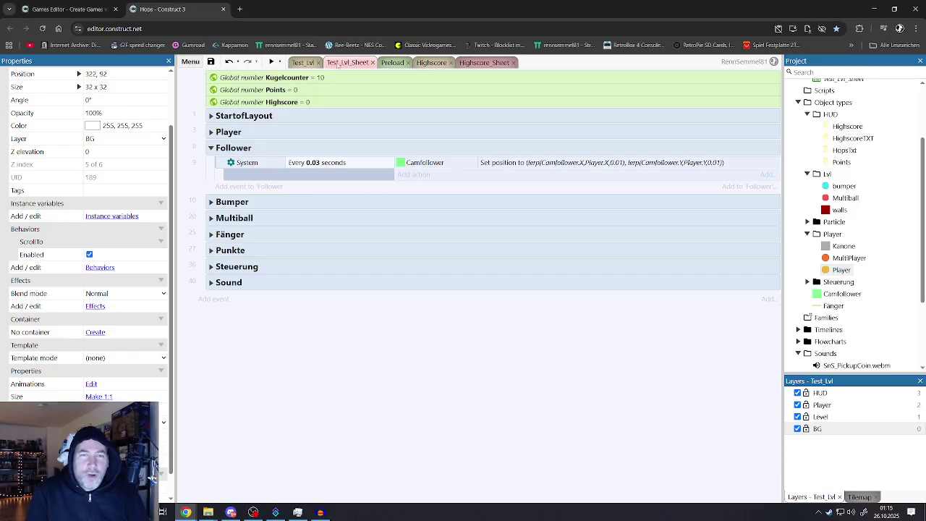
Change the Multiball destroy condition from Y ≥ 880 to Y ≥ 1650
click(210, 219)
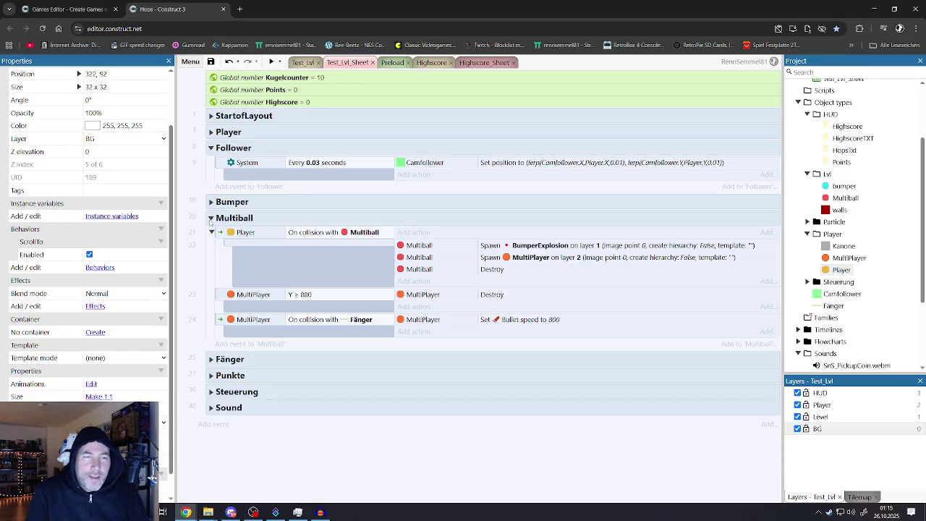
double_click(317, 294)
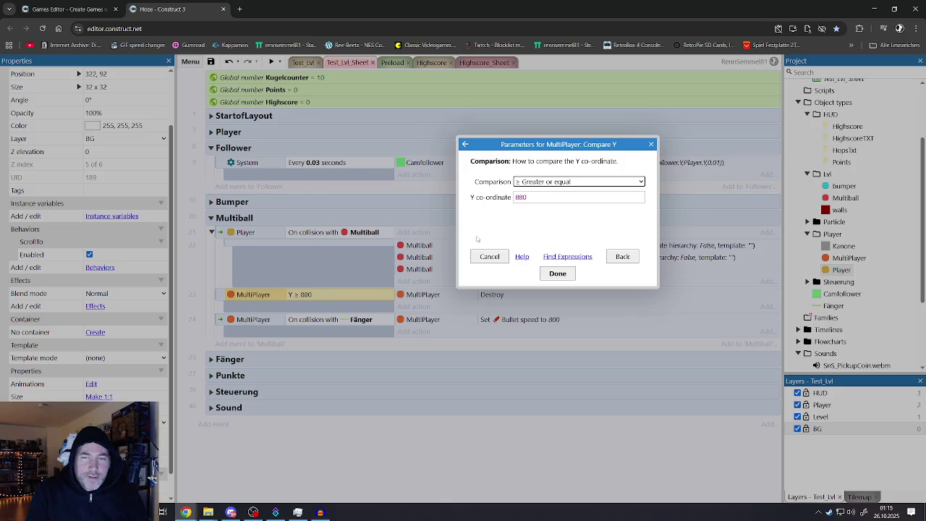
double_click(525, 196)
text(1650)
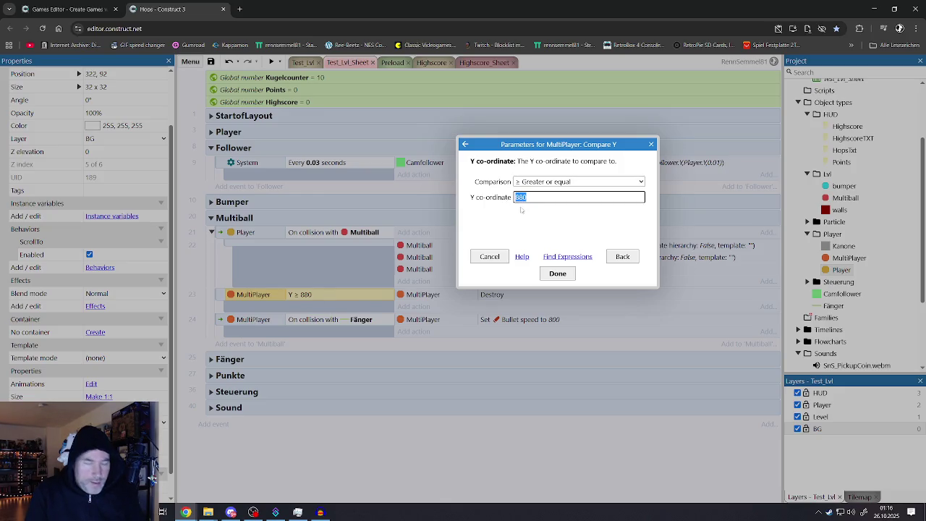
click(558, 274)
click(406, 411)
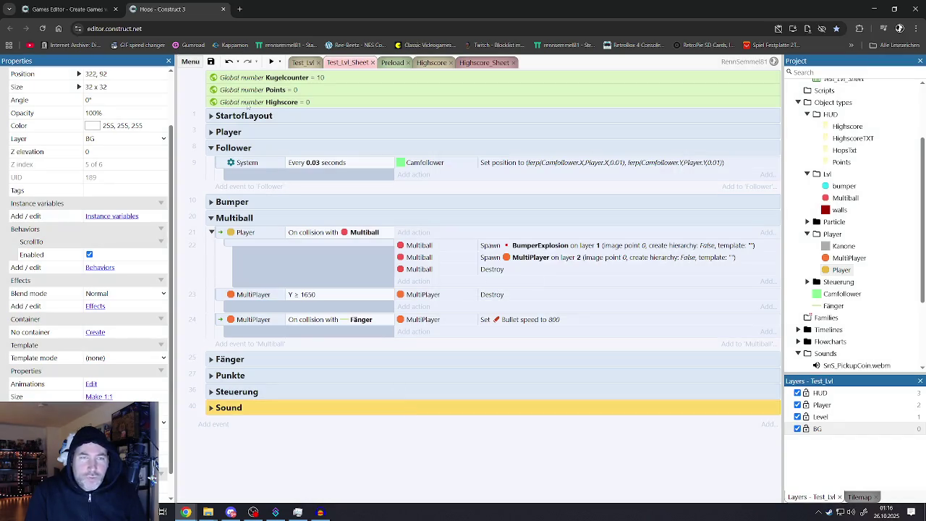
Go back to the Test_Lvl layout and start a game preview
click(210, 131)
click(210, 132)
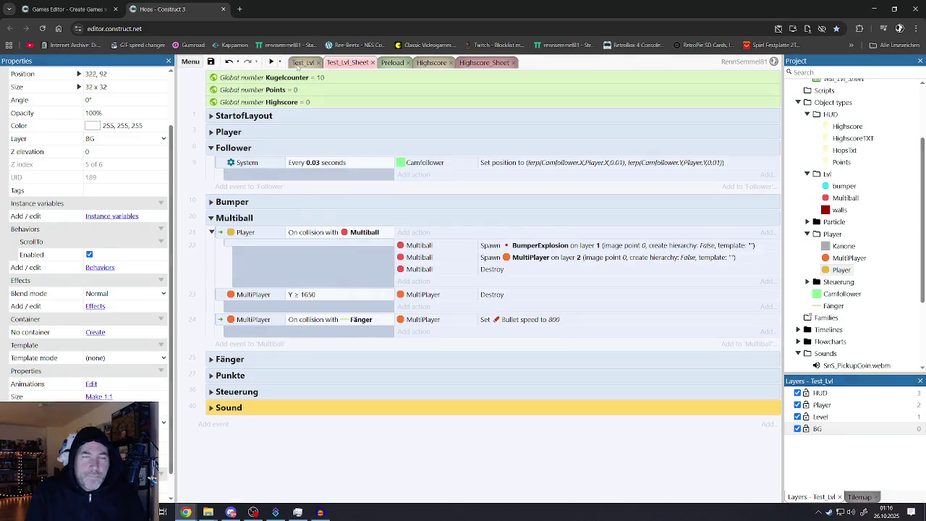
click(301, 63)
click(272, 62)
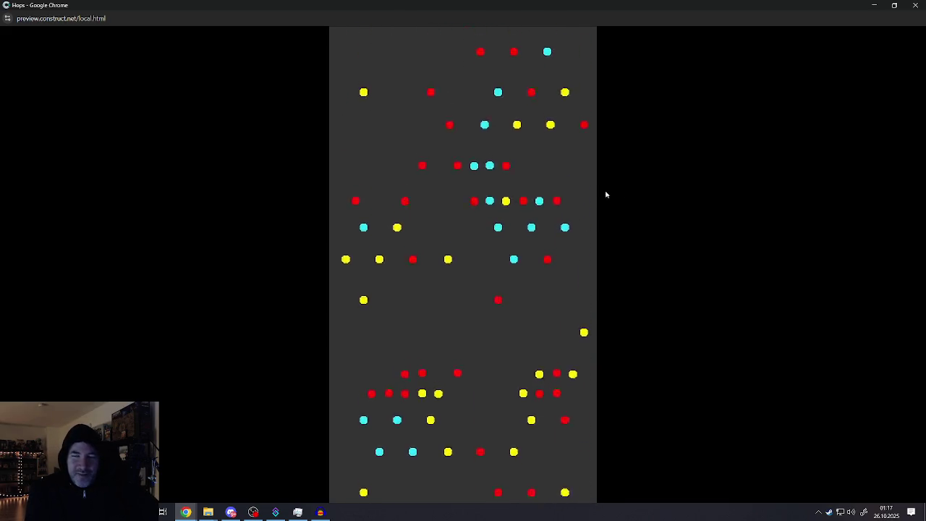
Drop a ball in the preview, play to a score of 2010, then close the preview
click(448, 265)
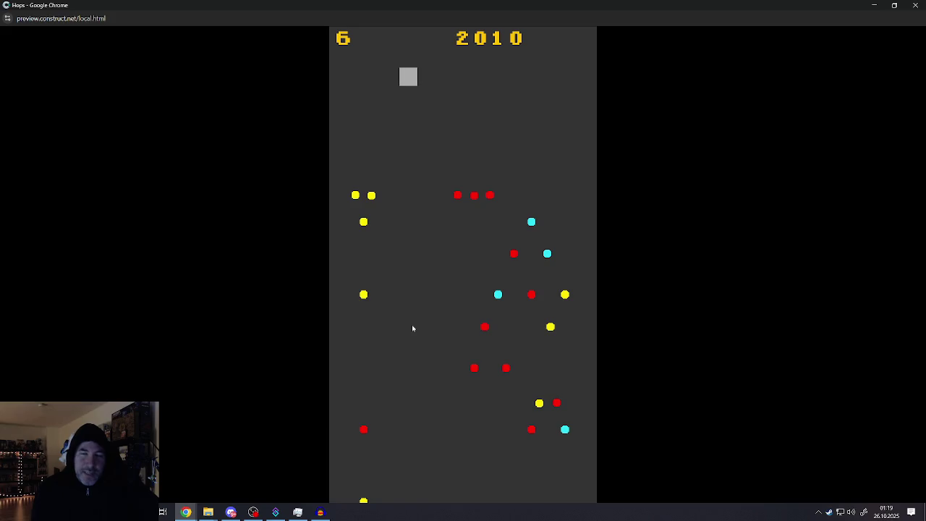
click(914, 5)
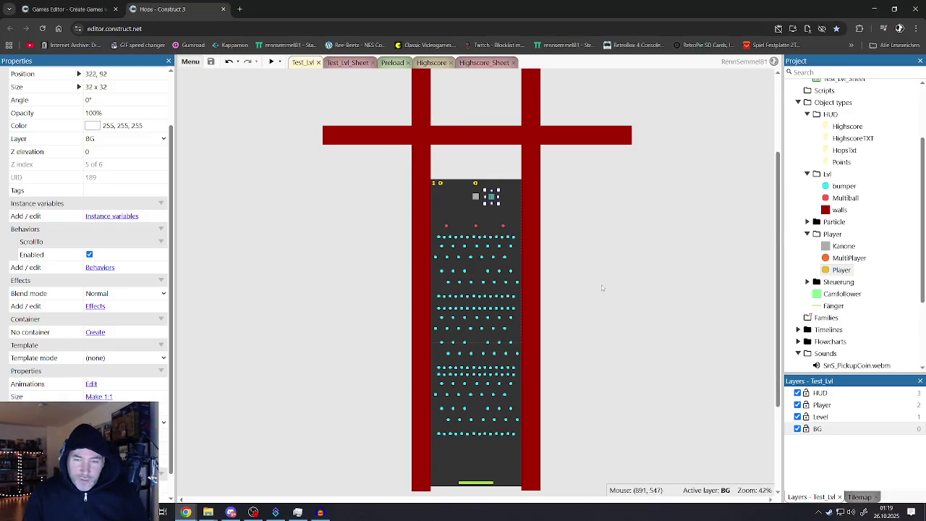
Create a Sprite object type named DeadTrigger and place it in the Test_Lvl layout
scroll(500, 289, down, 3)
scroll(536, 344, down, 3)
double_click(537, 345)
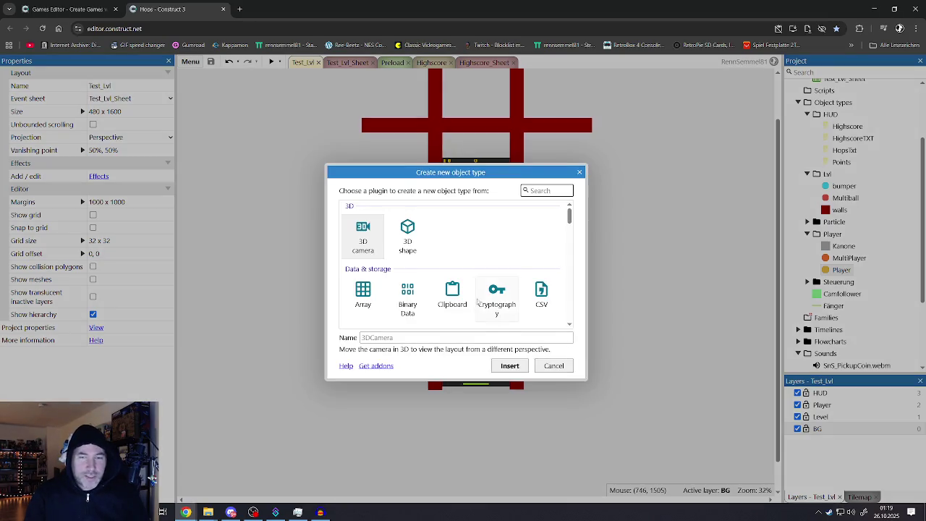
scroll(478, 301, down, 3)
click(535, 279)
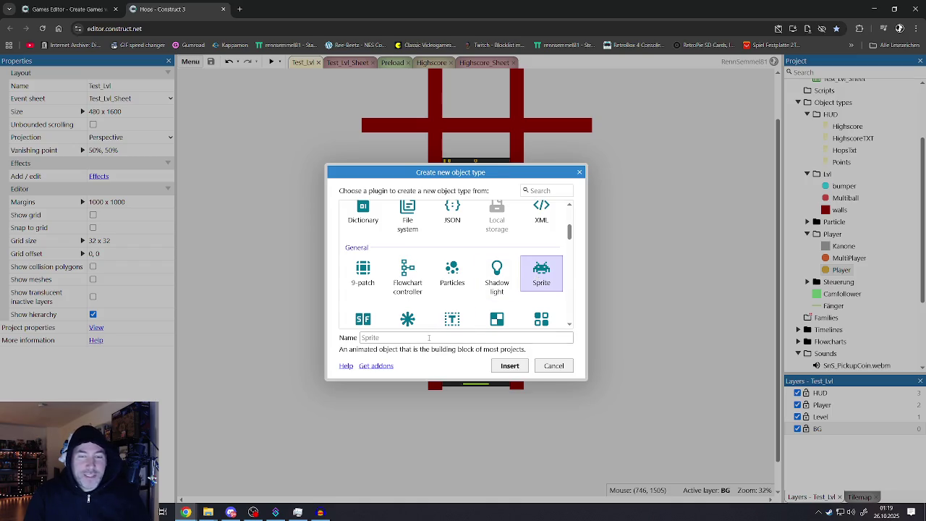
click(428, 337)
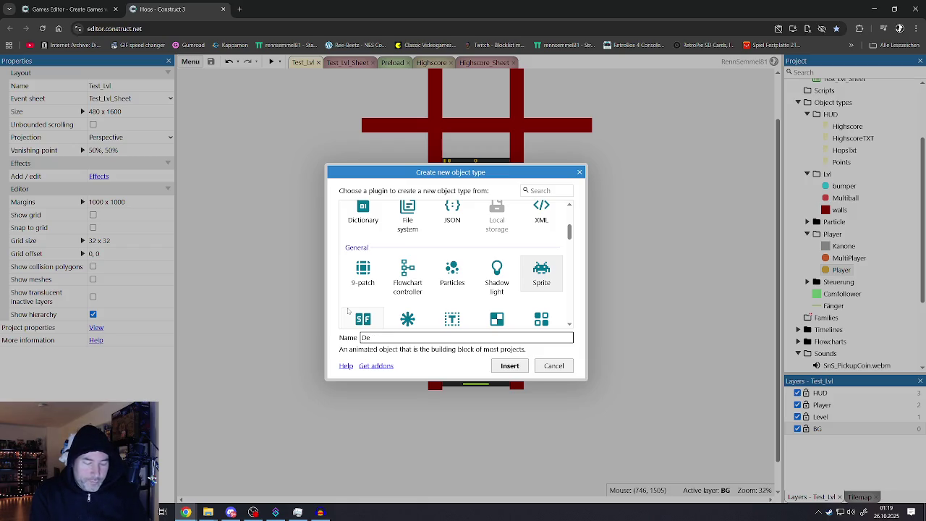
text(DeadTrigge)
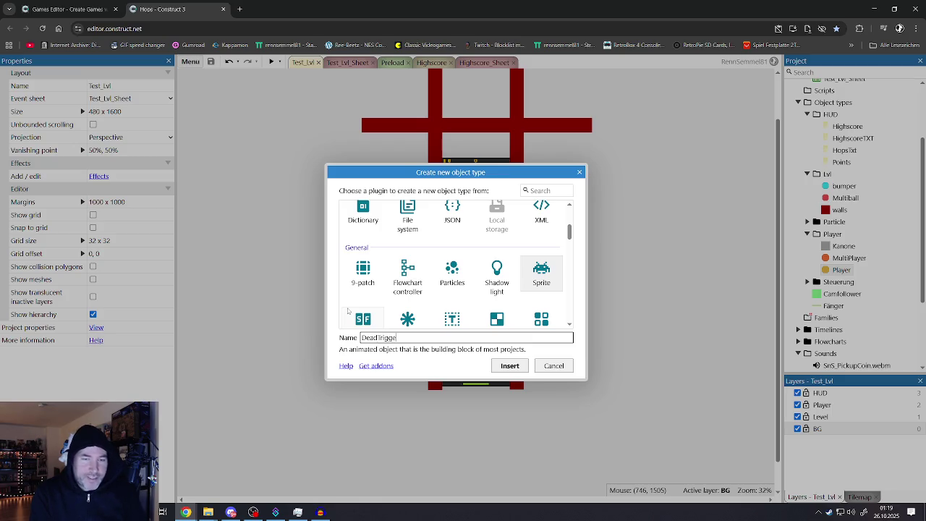
text(r)
key(Return)
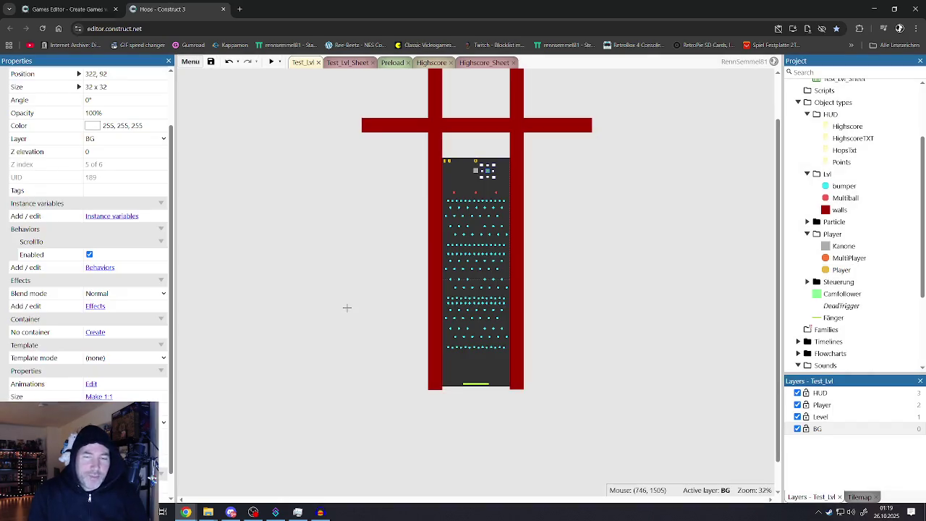
click(444, 420)
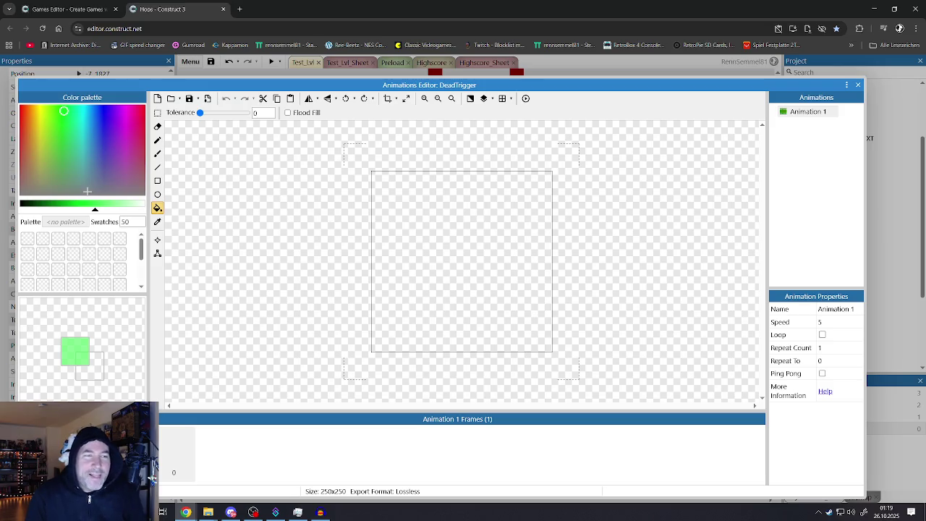
Fill the blank DeadTrigger image solid red and close the image editor
drag(67, 118, 20, 106)
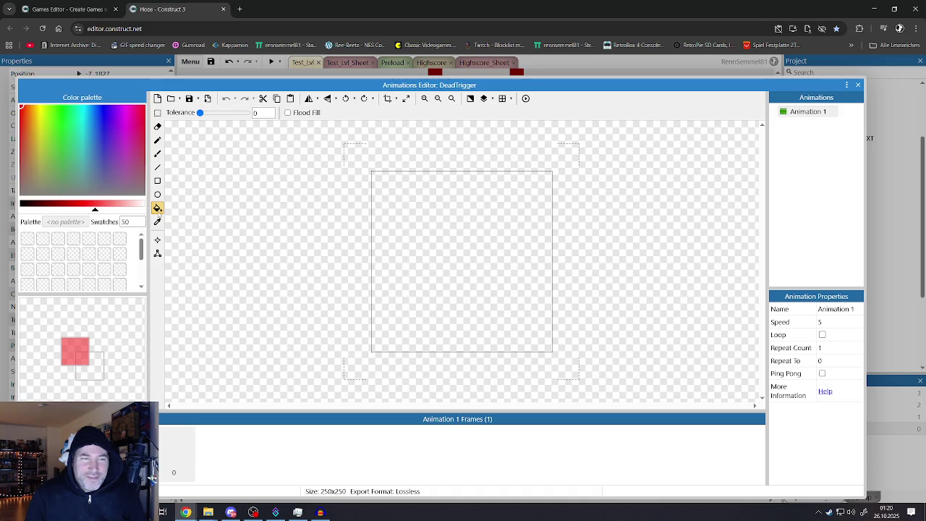
click(449, 273)
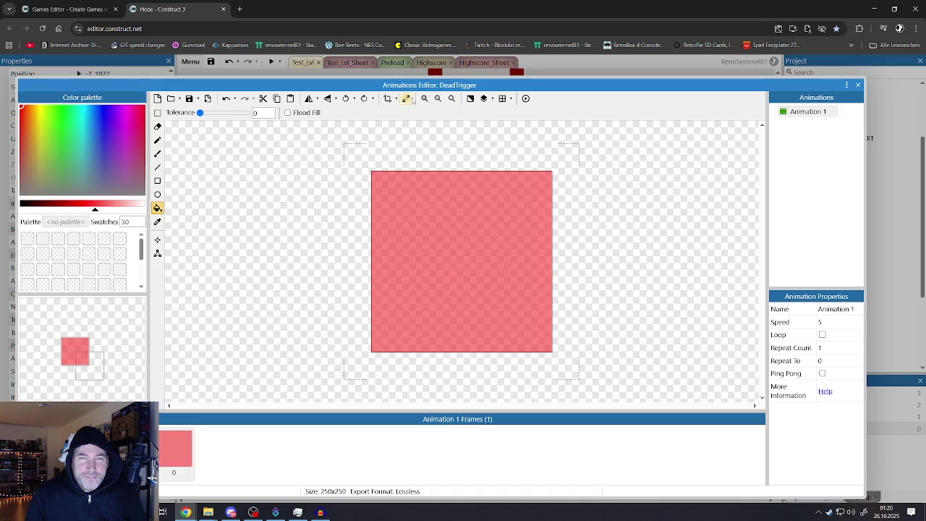
click(857, 84)
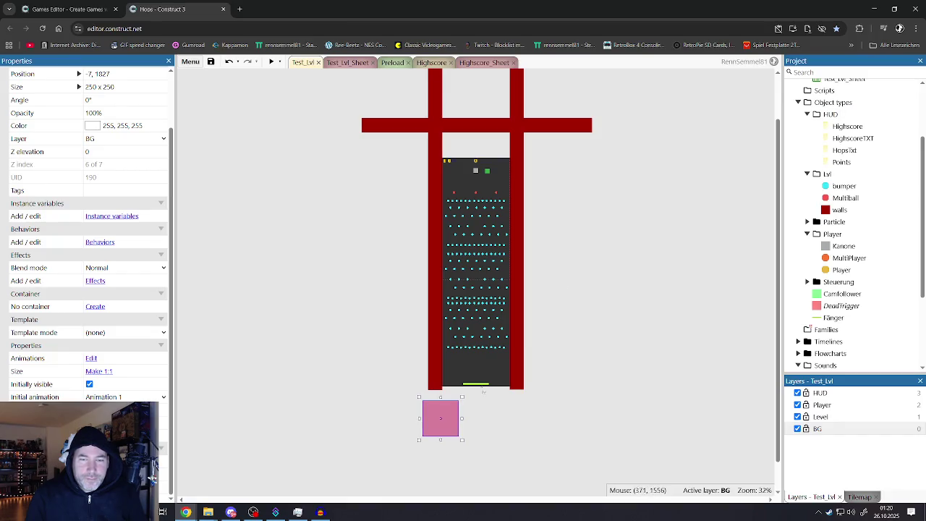
Delete the DeadTrigger object type from the project despite its references
click(839, 306)
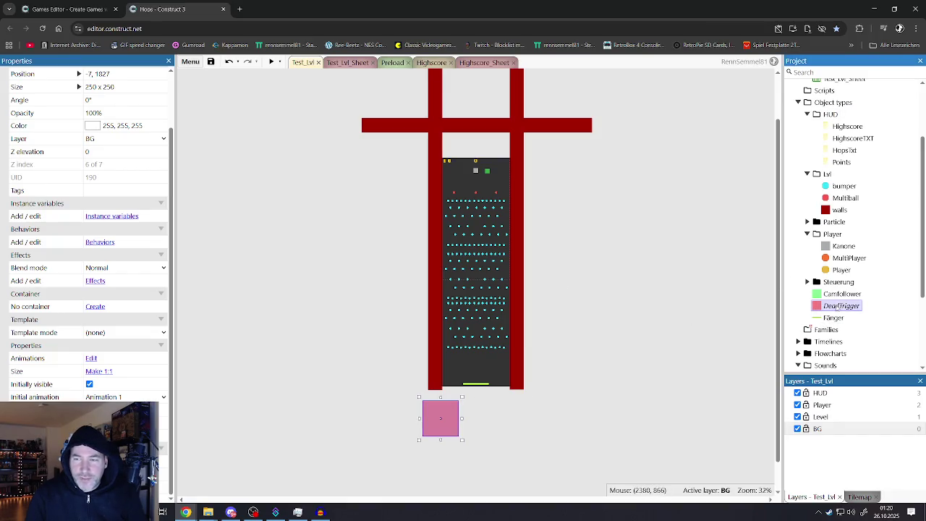
key(Delete)
click(459, 300)
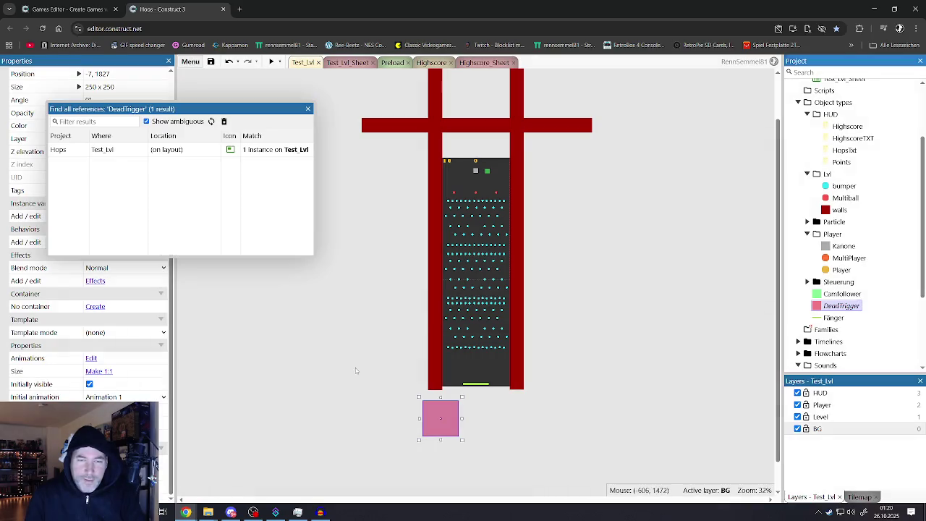
click(308, 108)
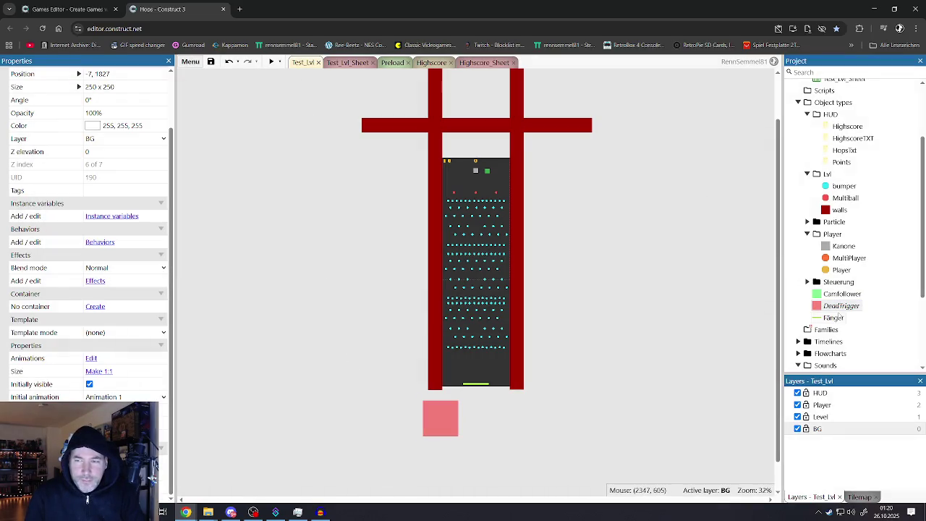
key(Delete)
click(392, 299)
double_click(377, 361)
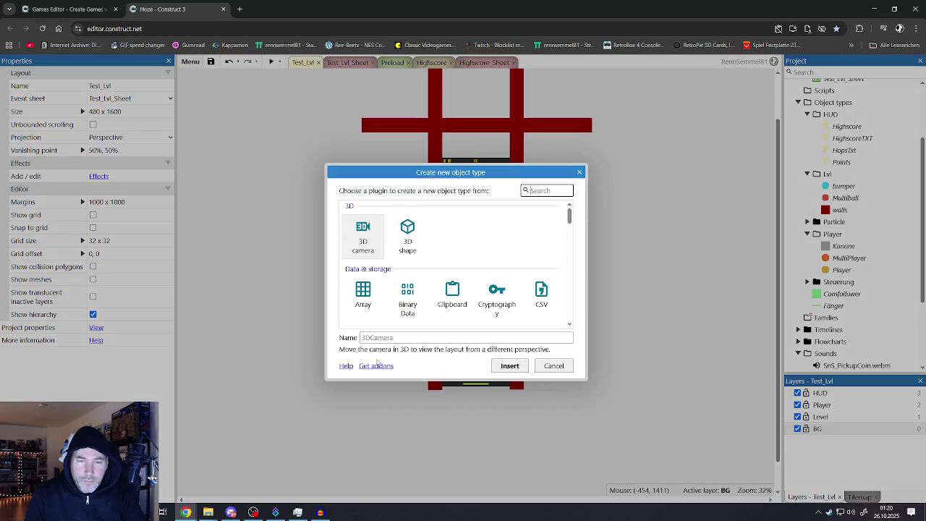
Insert a Tiled Background below the playfield and fill its image pink
scroll(473, 287, down, 5)
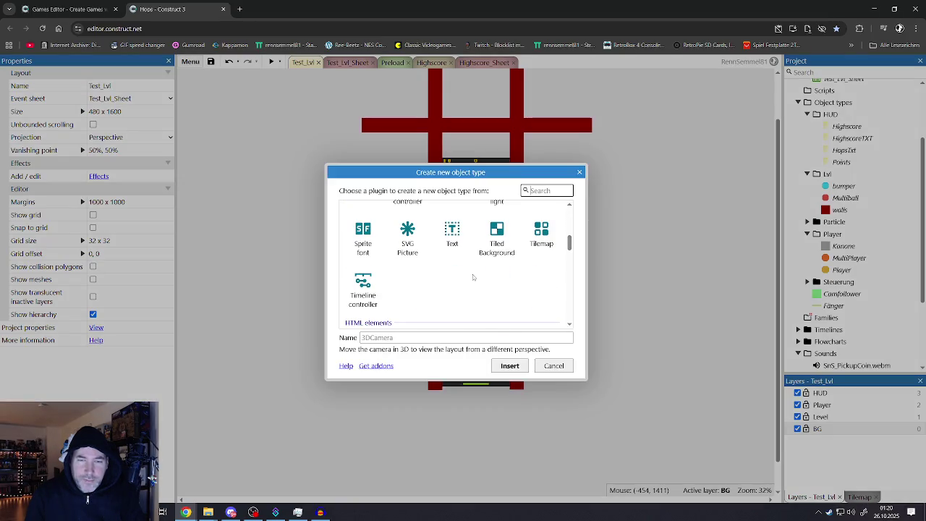
click(496, 237)
click(509, 365)
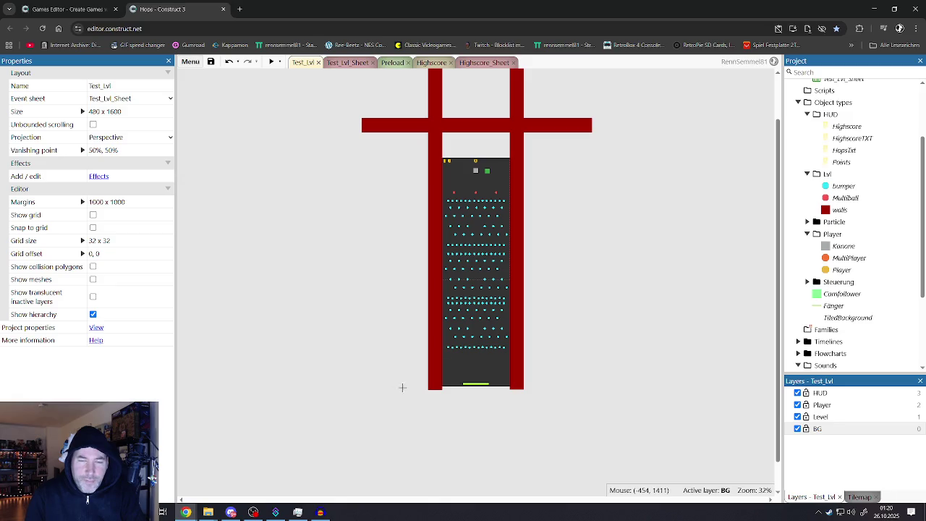
click(395, 408)
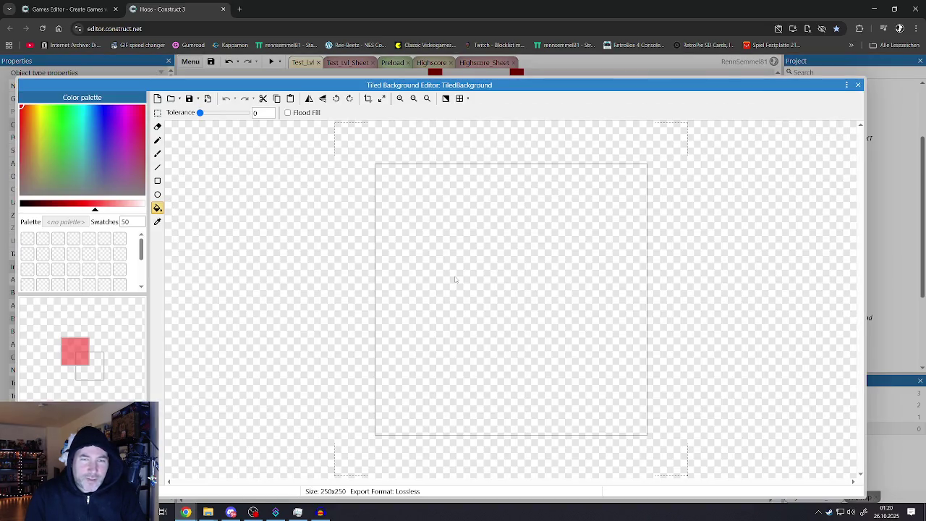
click(456, 280)
click(858, 84)
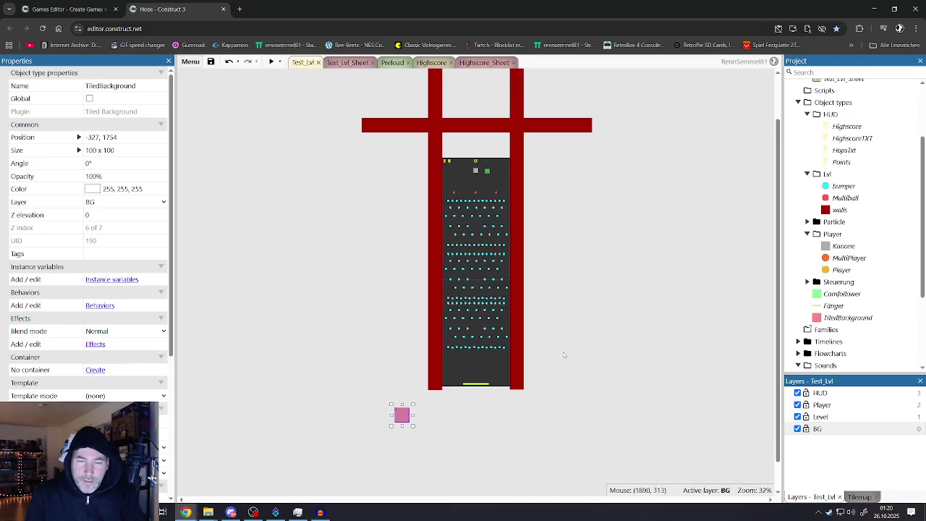
Stretch the pink background to about 2211 x 409 beneath the playfield and save
mouse_move(415, 414)
mouse_down()
mouse_move(634, 415)
mouse_move(411, 400)
mouse_move(399, 408)
mouse_up()
drag(489, 417, 484, 460)
click(365, 428)
click(372, 435)
drag(364, 429, 318, 429)
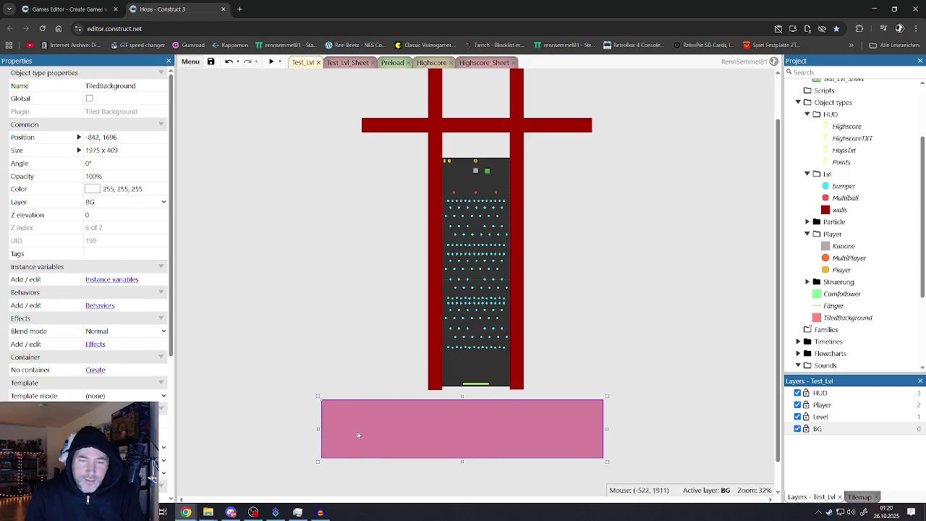
mouse_move(607, 429)
mouse_down()
mouse_move(652, 429)
mouse_move(637, 429)
mouse_up()
key(Escape)
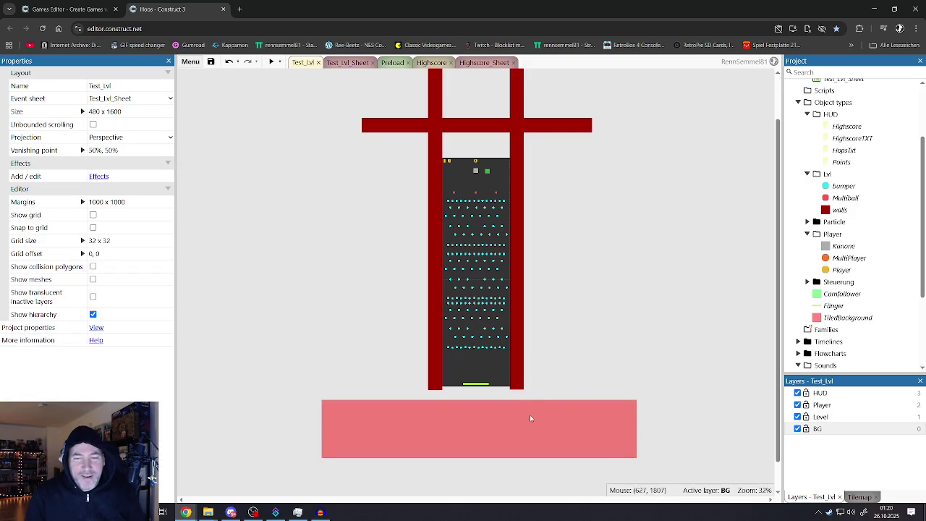
click(529, 414)
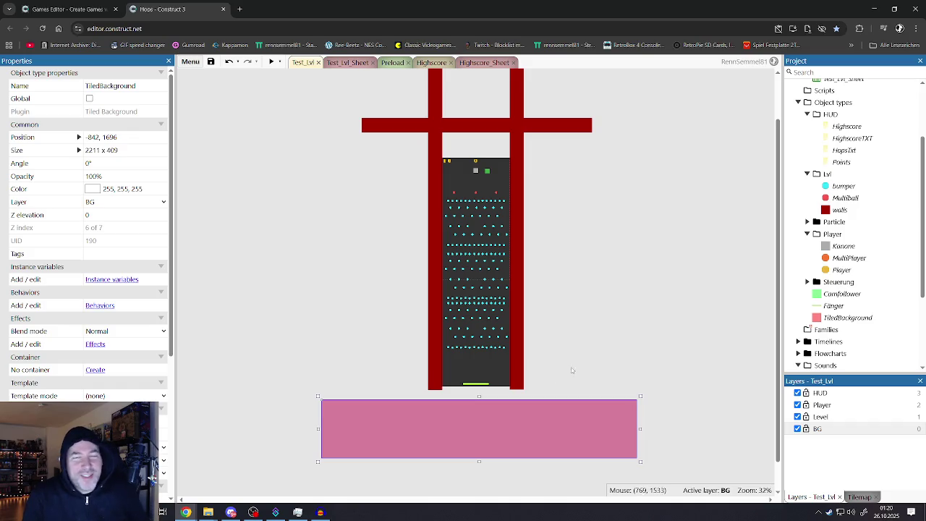
click(412, 299)
click(401, 429)
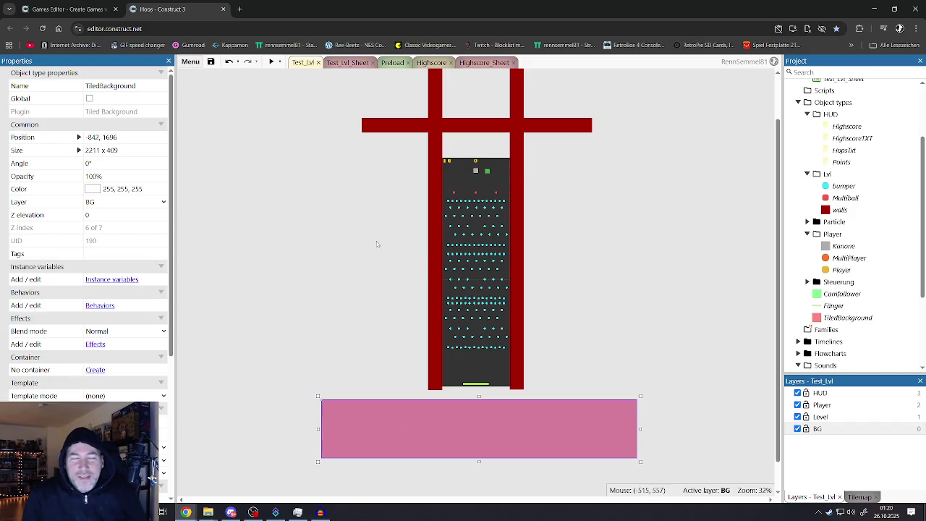
click(348, 220)
click(210, 61)
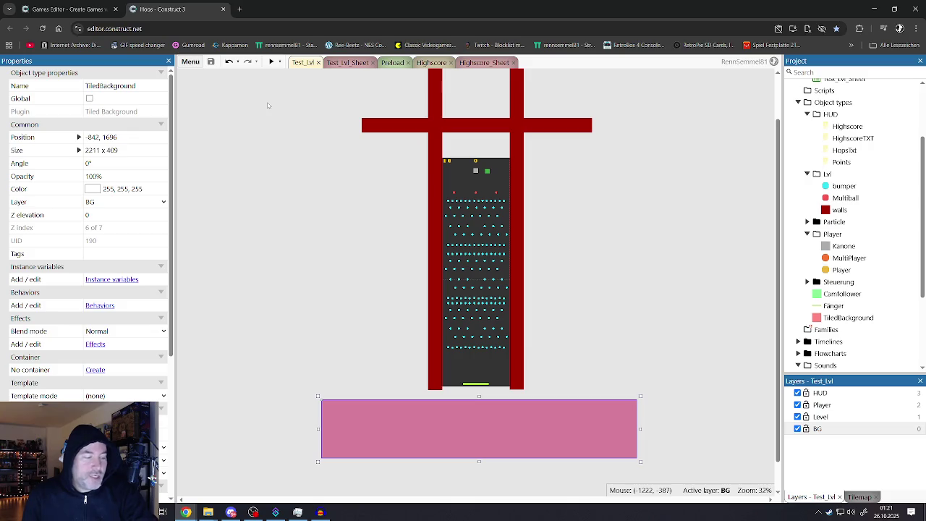
click(343, 63)
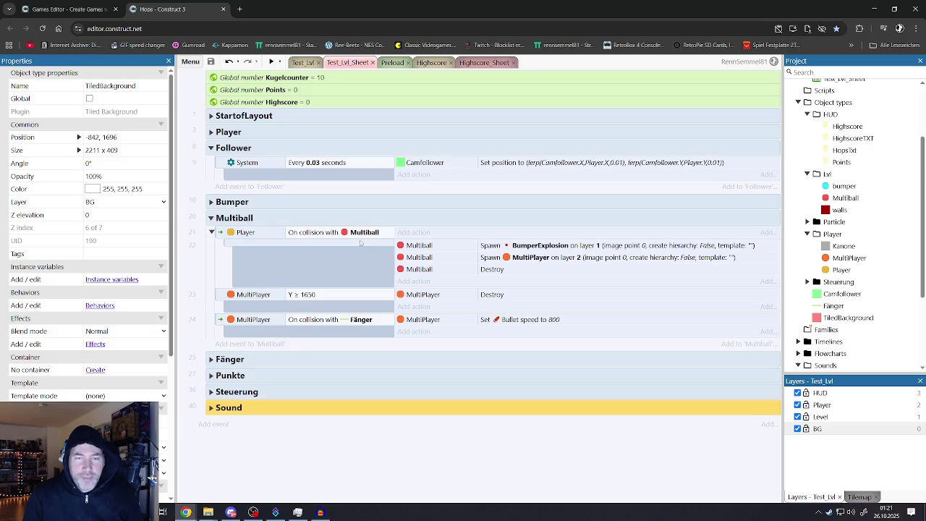
Replace MultiPlayer's Y ≥ 1650 condition with On collision with TiledBackground
double_click(322, 295)
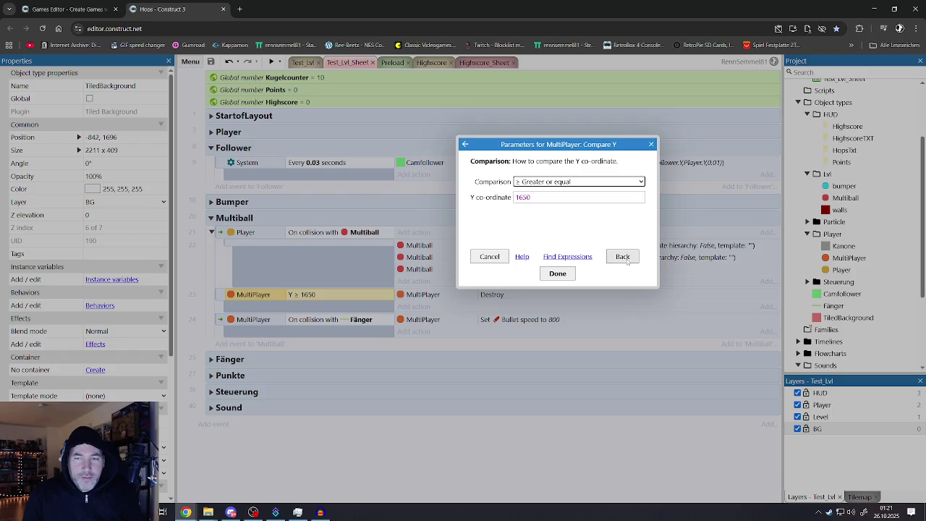
click(622, 256)
scroll(417, 357, down, 2)
scroll(424, 347, up, 6)
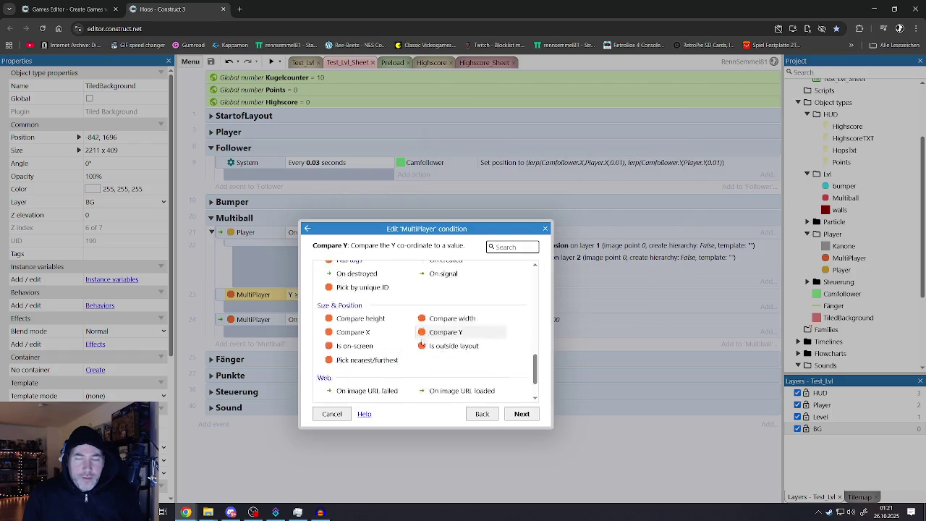
scroll(430, 340, down, 2)
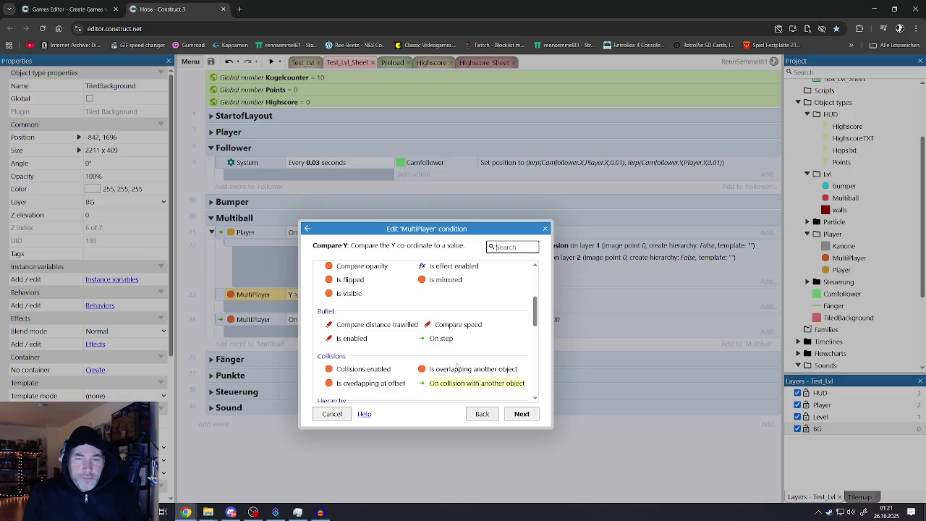
click(452, 339)
double_click(452, 340)
click(506, 194)
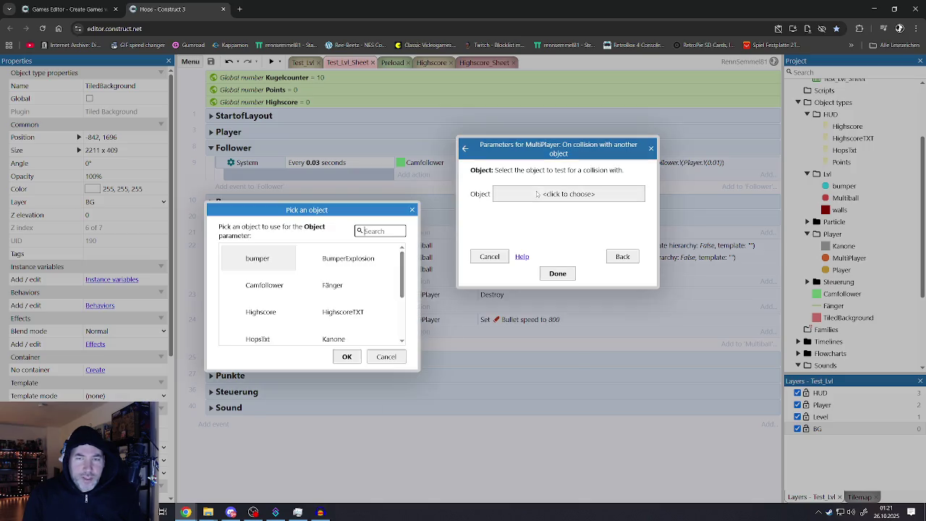
scroll(302, 311, down, 2)
double_click(272, 333)
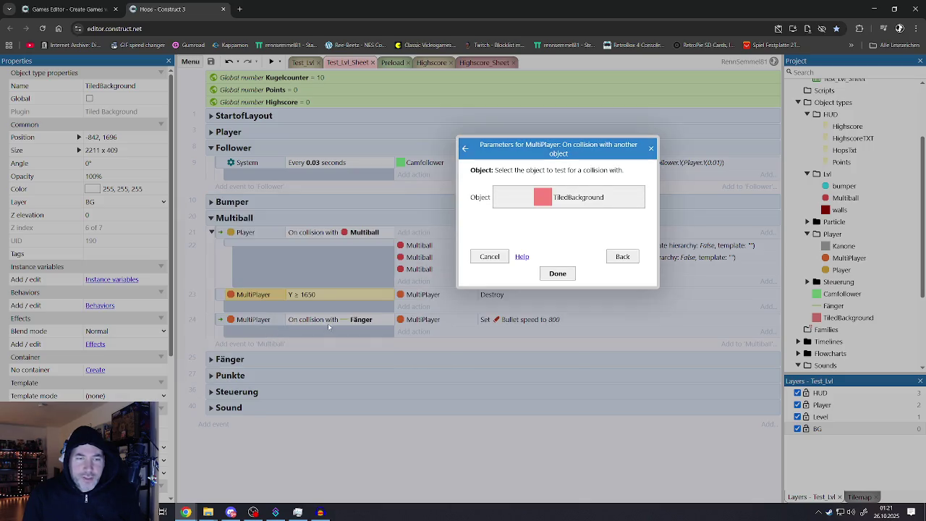
click(557, 273)
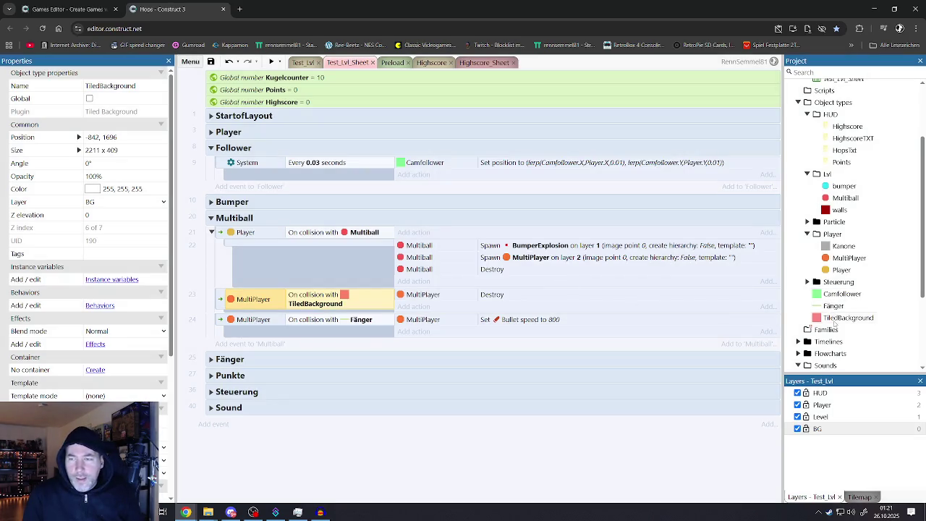
Rename the TiledBackground object type to DeadTrigger
right_click(836, 320)
click(754, 228)
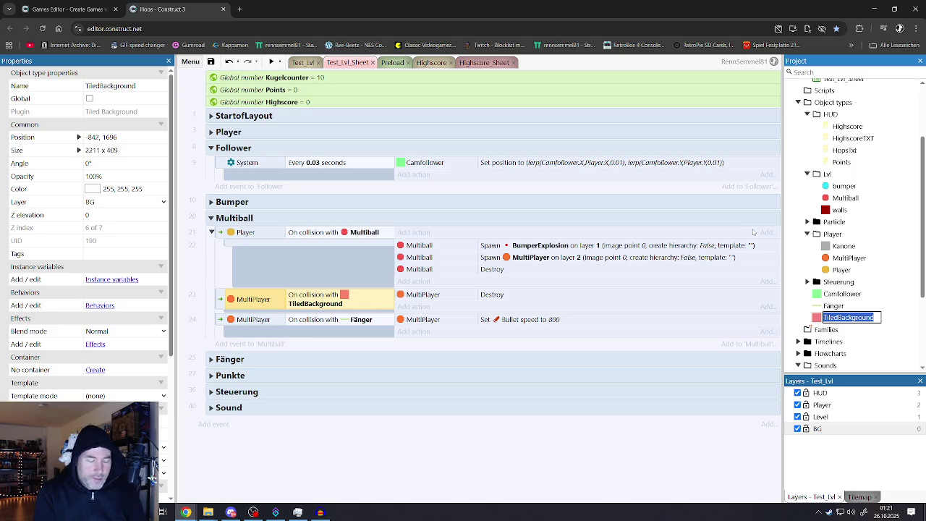
text(Dead)
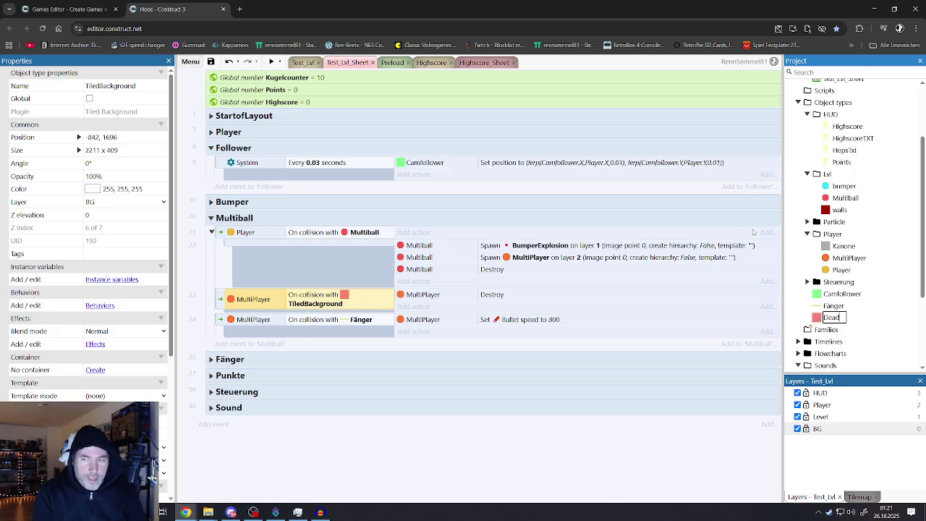
text(Trigger)
key(Return)
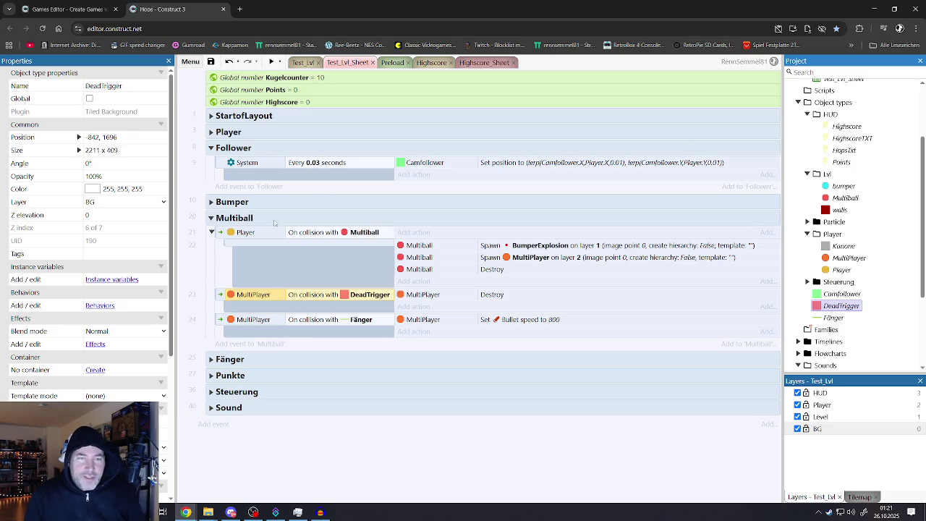
click(210, 116)
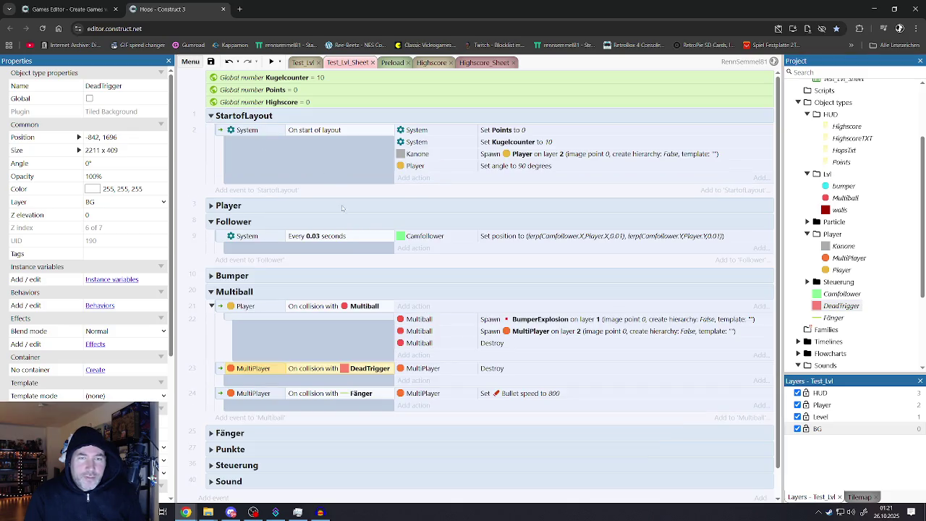
In the Player group, swap the Y ≥ 1650 condition for On collision with DeadTrigger
scroll(362, 267, down, 1)
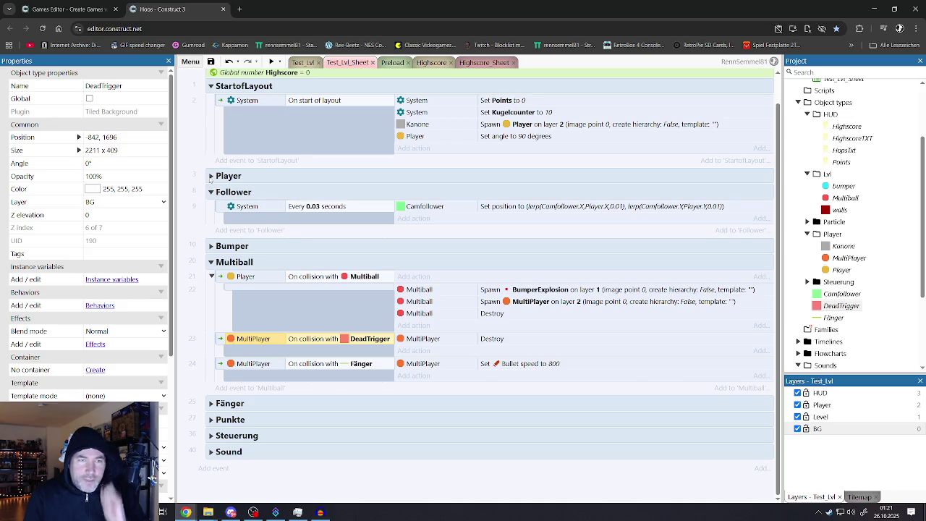
click(210, 176)
click(312, 192)
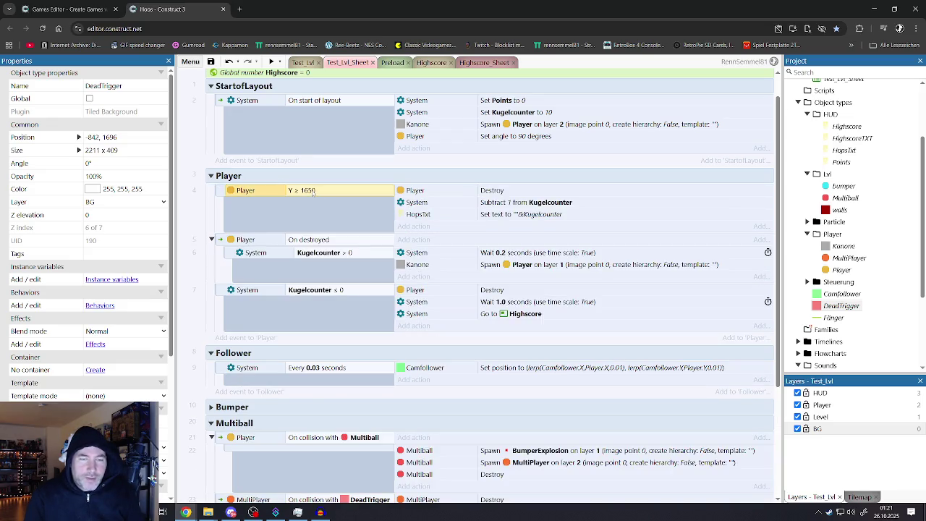
right_click(313, 193)
click(329, 199)
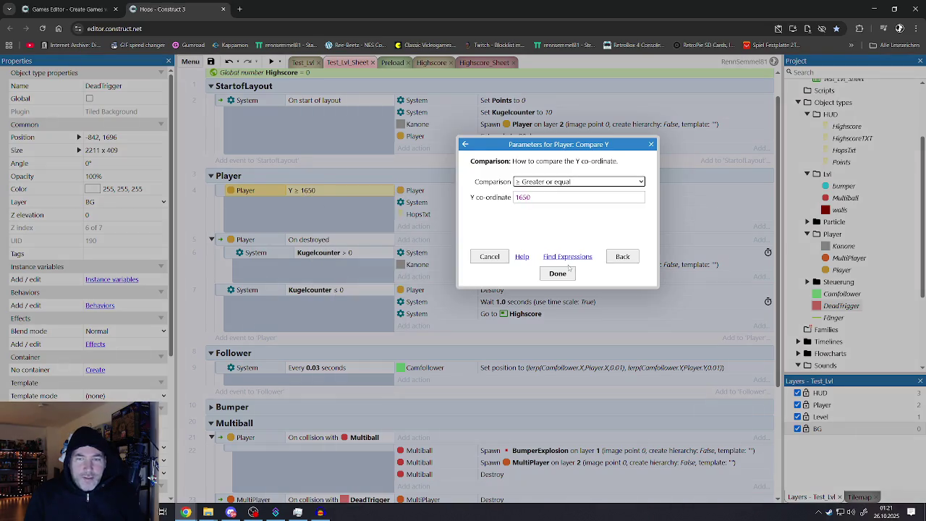
click(623, 257)
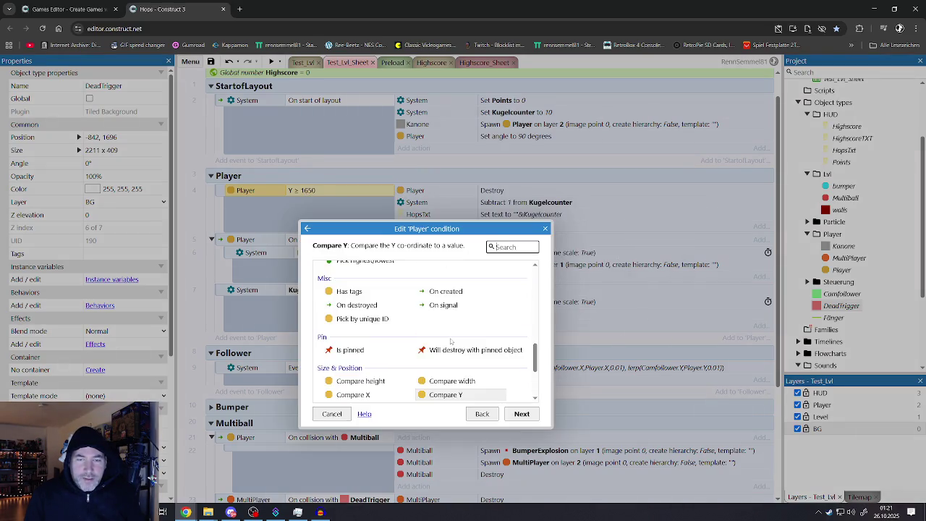
scroll(452, 341, up, 1)
double_click(458, 325)
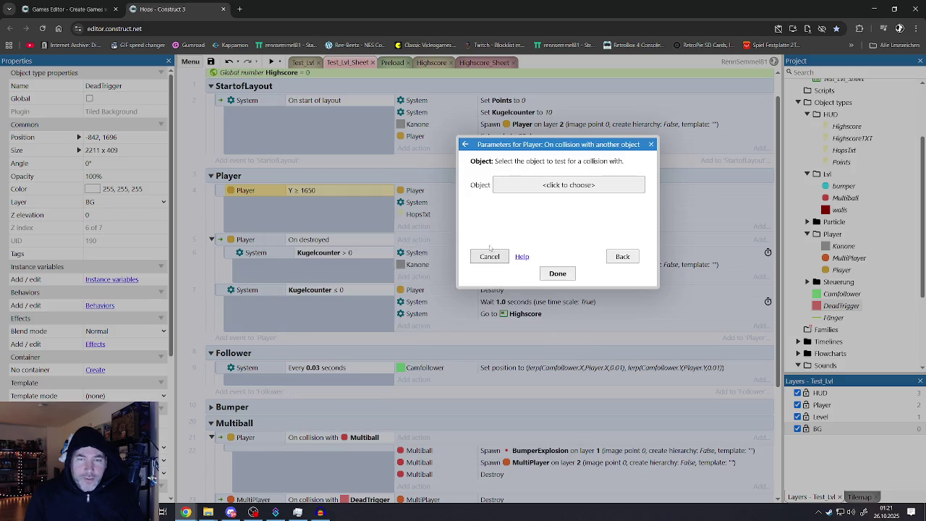
click(520, 189)
double_click(332, 285)
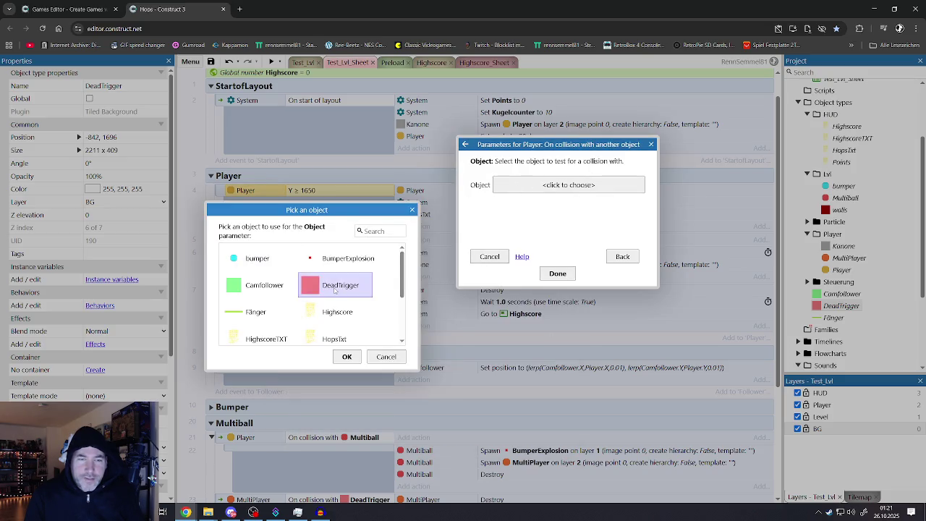
click(562, 273)
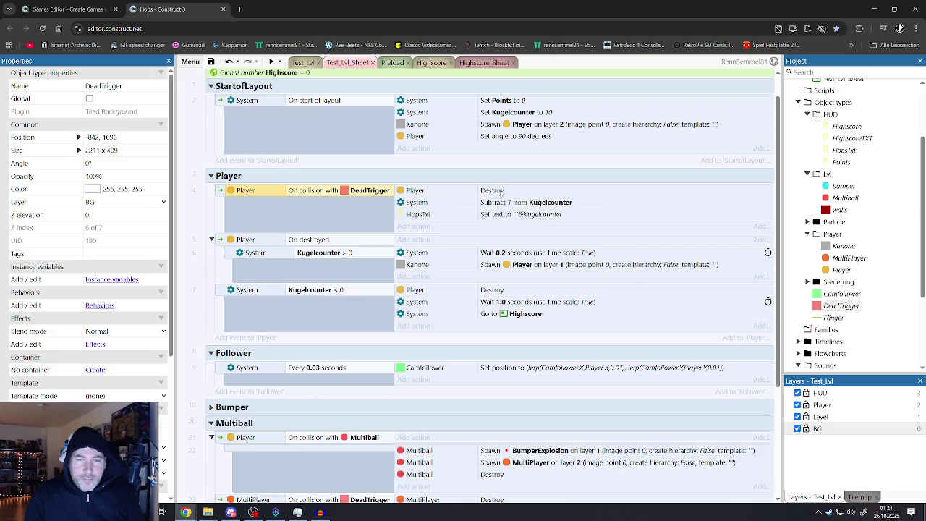
scroll(456, 247, down, 3)
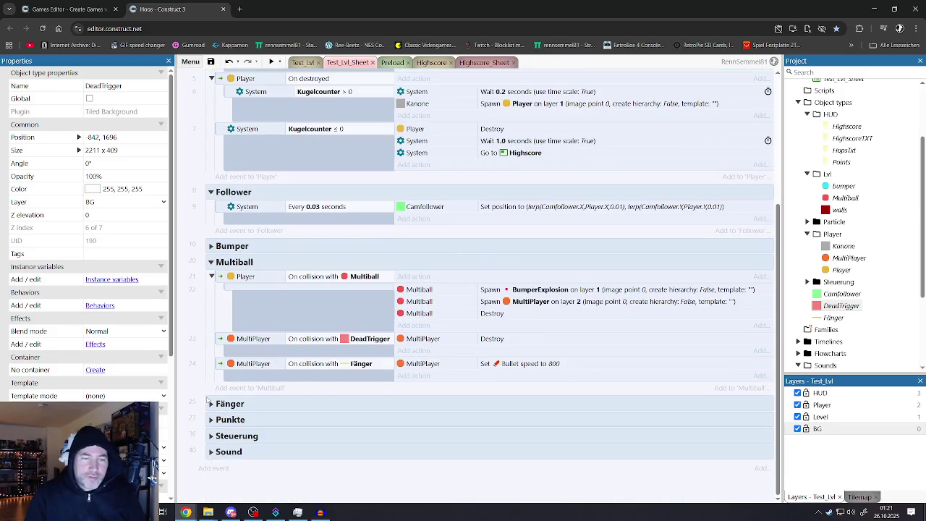
Expand Fänger, Punkte, Steuerung and Sound, then collapse every event group
click(210, 404)
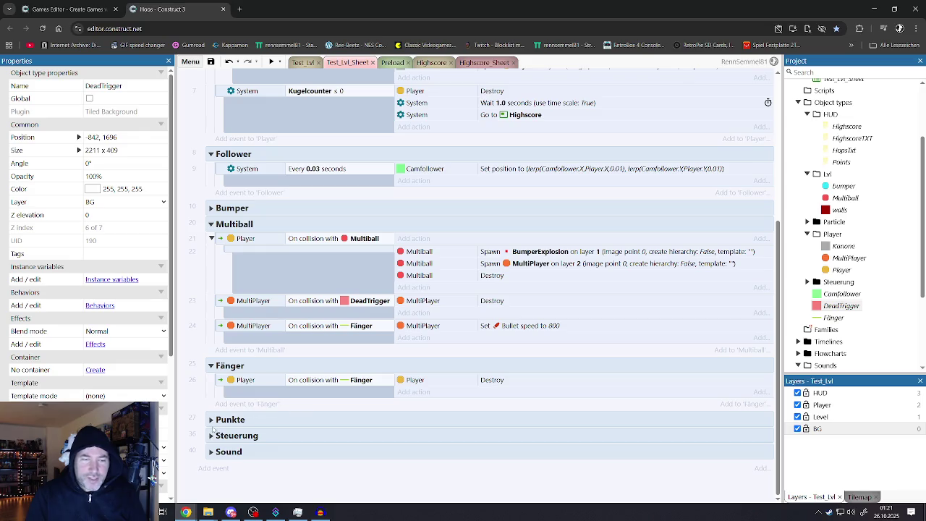
click(211, 420)
click(211, 435)
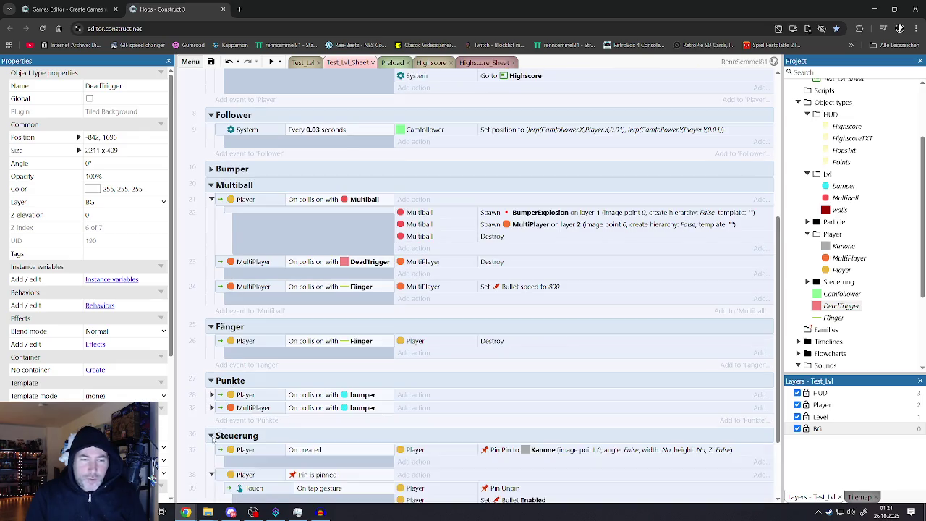
scroll(237, 419, down, 2)
click(210, 452)
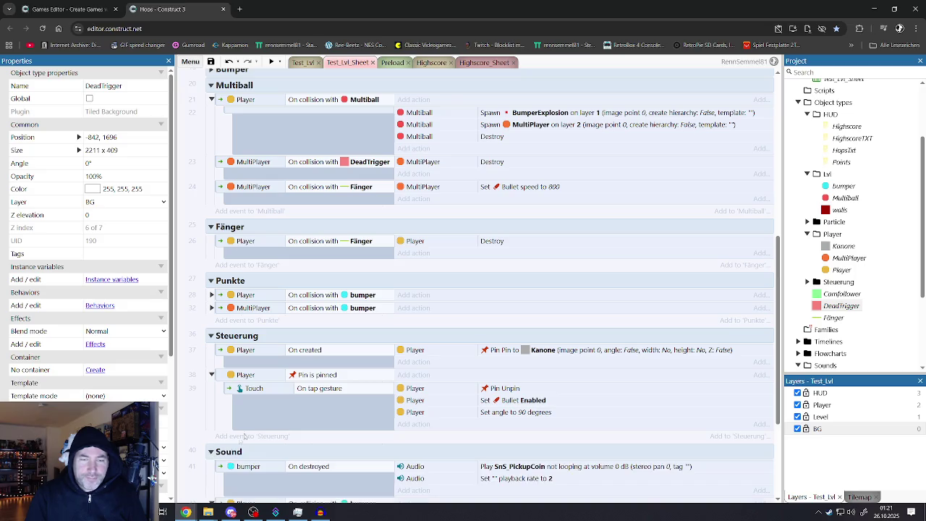
scroll(300, 398, down, 3)
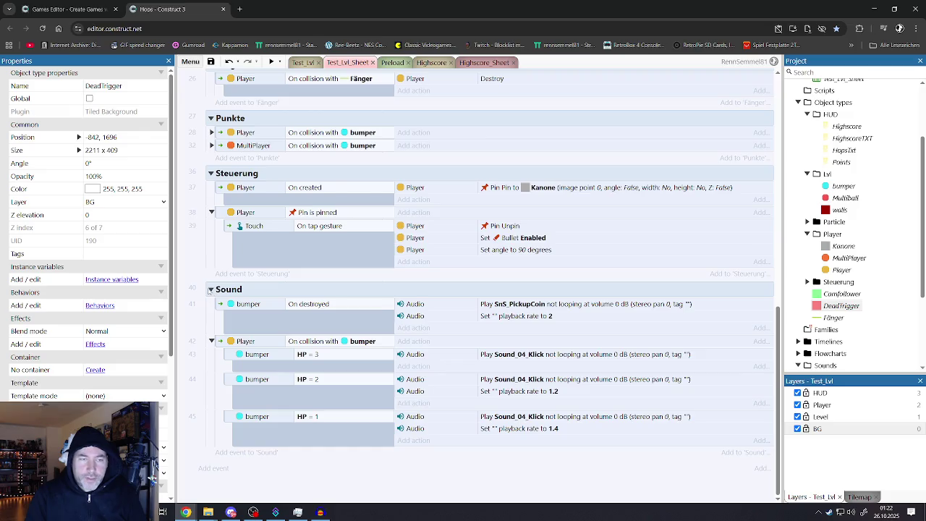
click(211, 290)
scroll(217, 318, up, 2)
scroll(217, 318, down, 2)
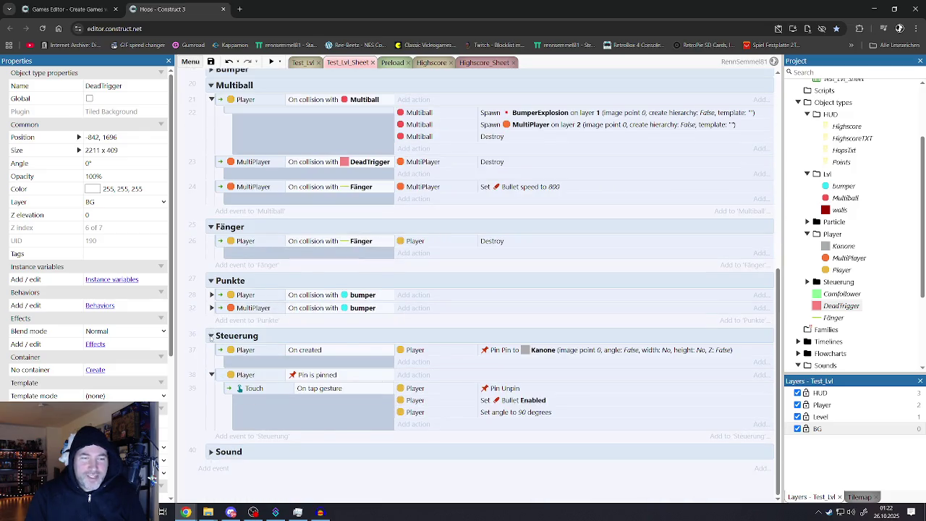
click(210, 335)
click(211, 325)
click(211, 382)
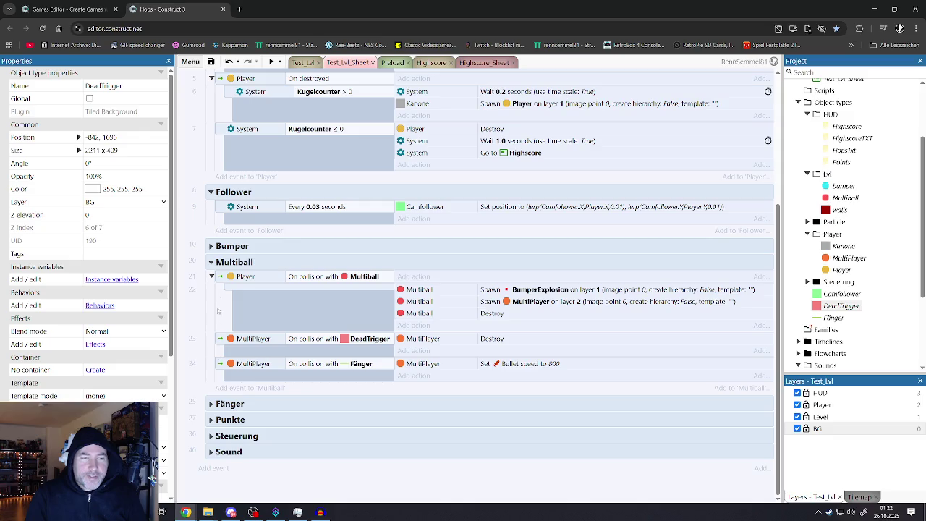
click(211, 262)
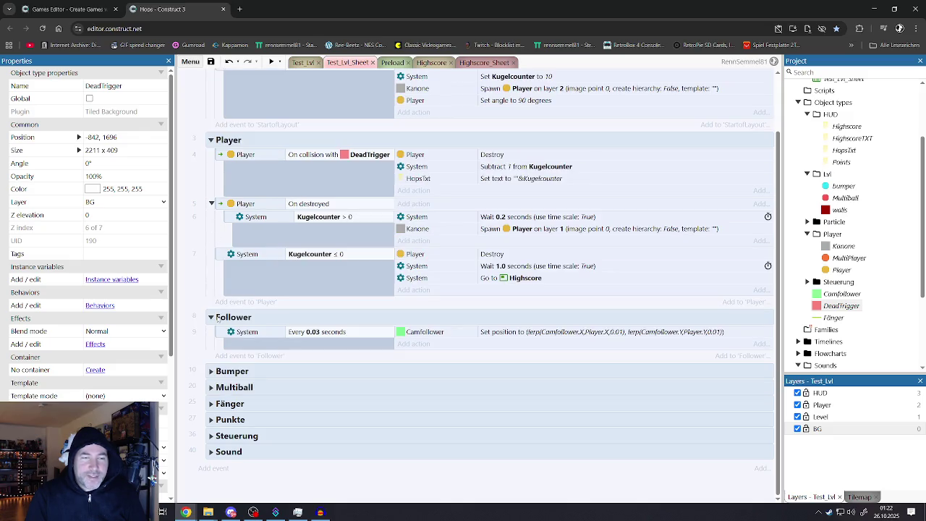
click(211, 317)
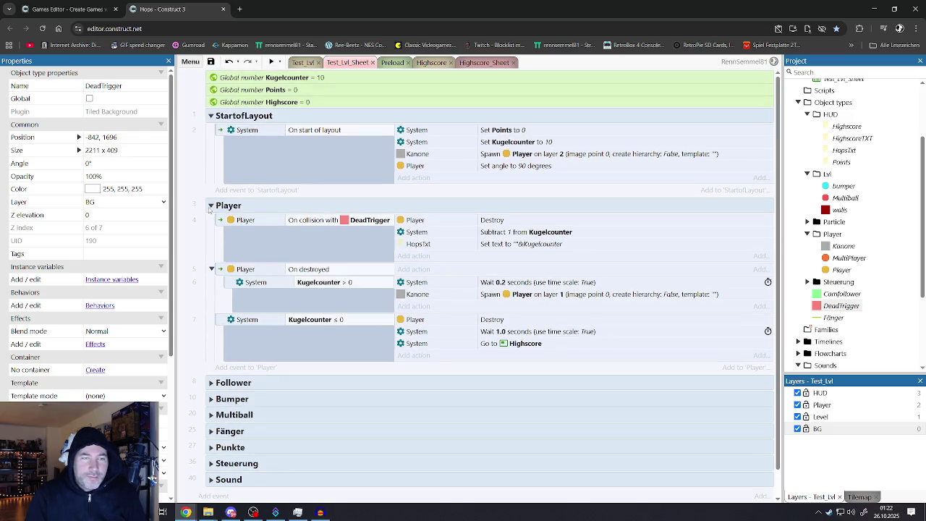
click(211, 207)
click(211, 116)
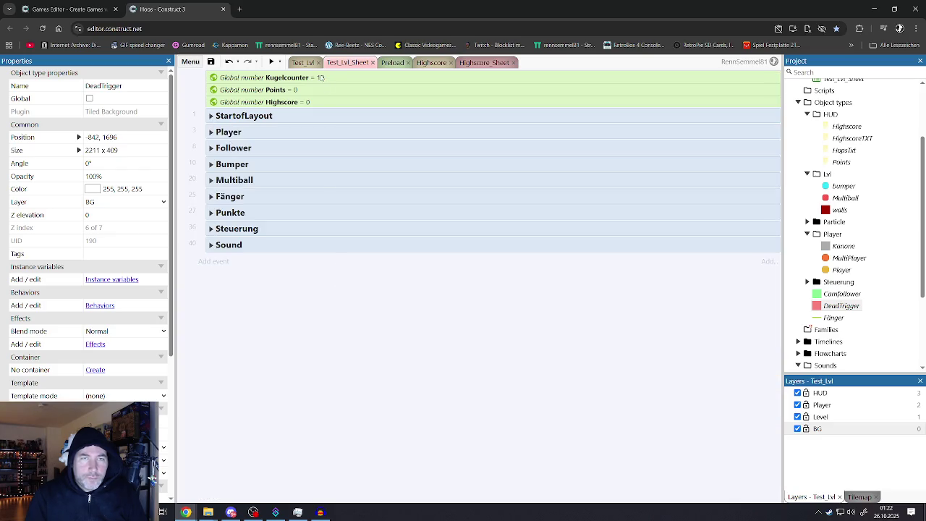
Return to the Test_Lvl layout, save the project and start a preview
click(304, 62)
click(210, 61)
click(287, 75)
click(271, 62)
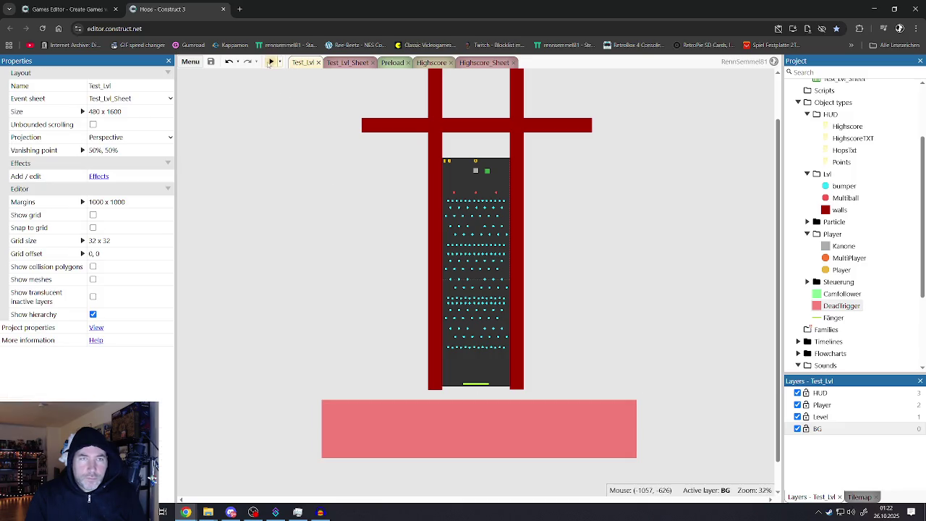
Playtest in a maximised preview, then set the HUD layer's parallax to 0% x 0%
click(851, 20)
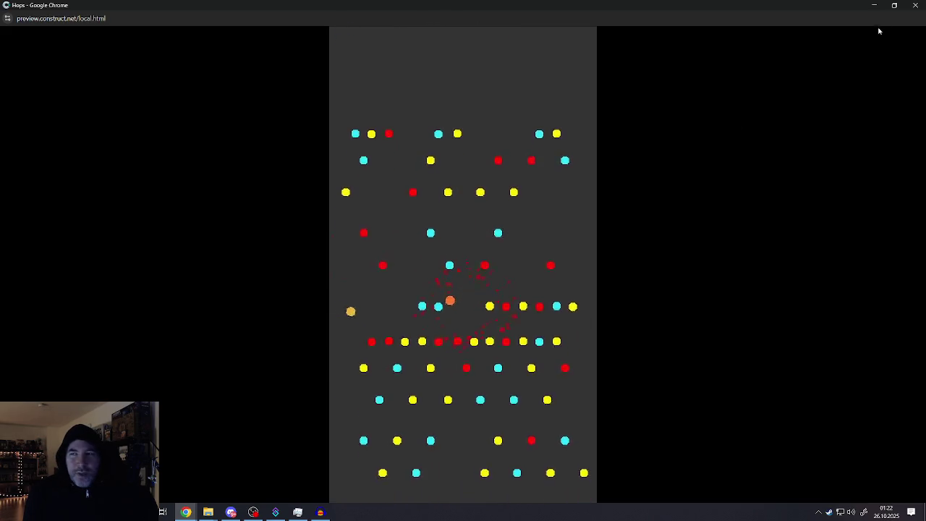
click(915, 5)
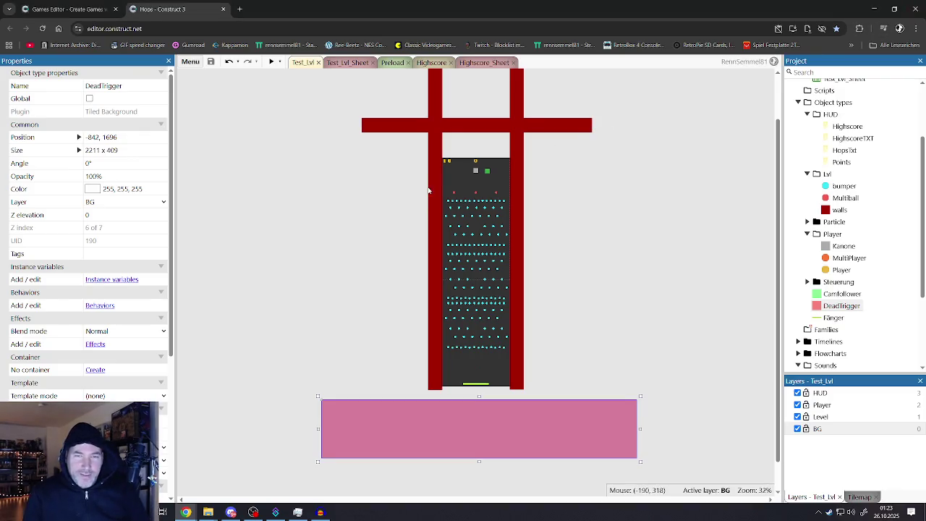
scroll(591, 127, up, 5)
click(825, 393)
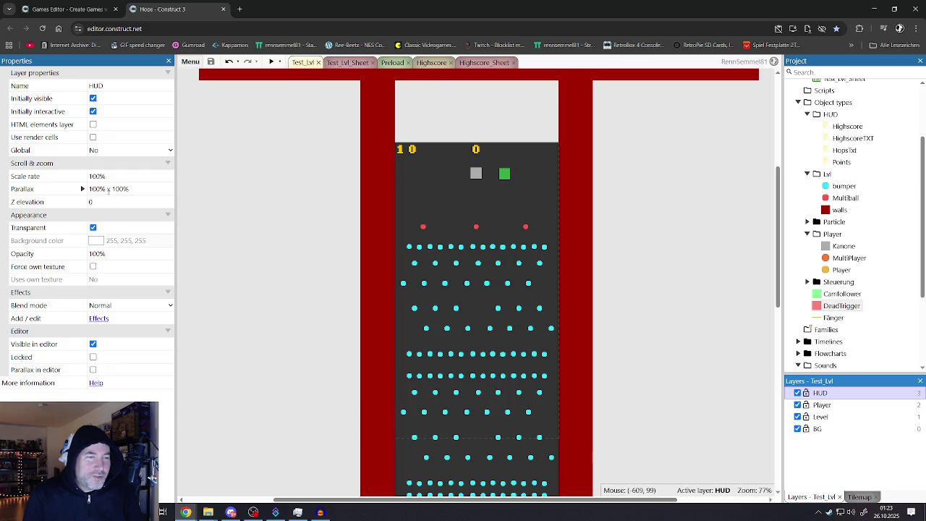
click(109, 189)
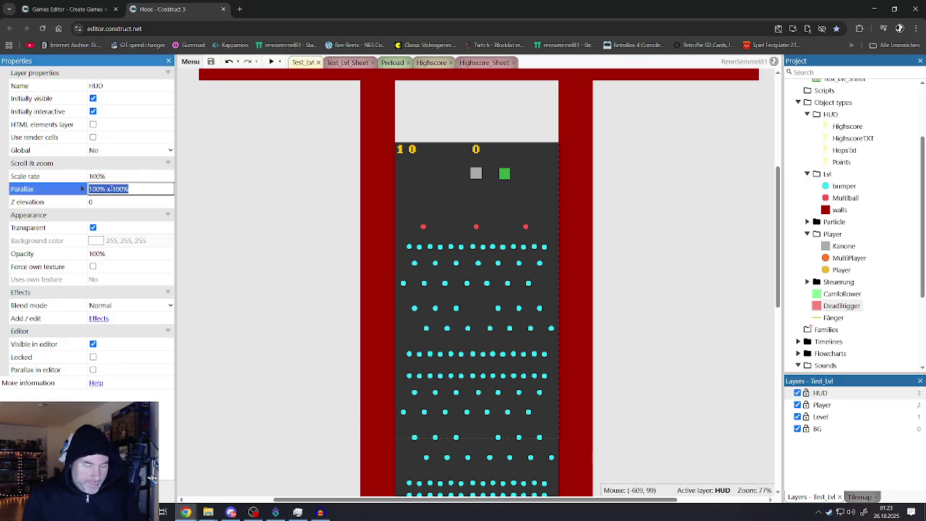
key(Tab)
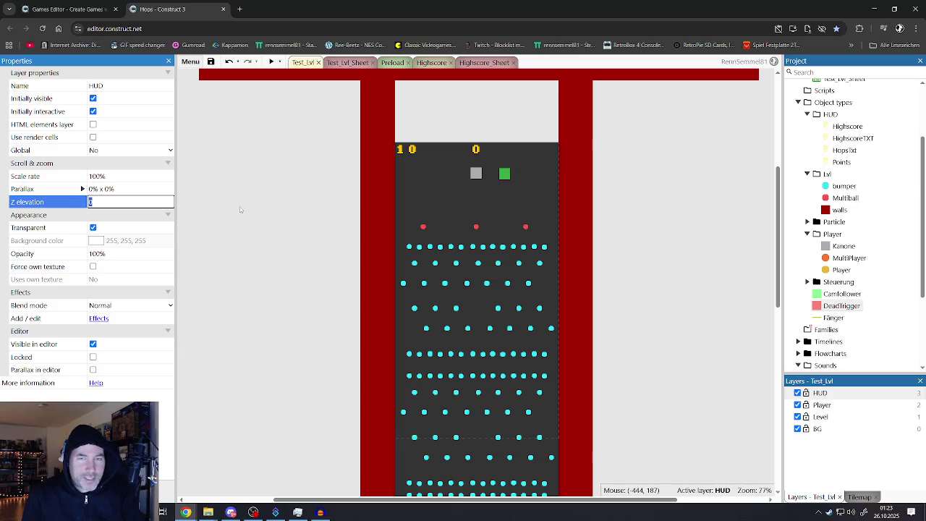
click(291, 214)
Playtest again, then move the Points text to the HUD layer and save
click(269, 62)
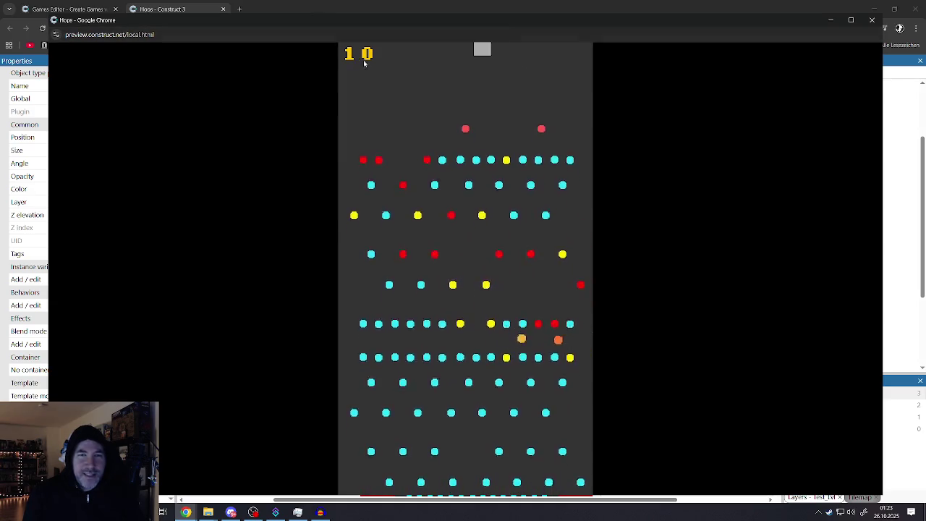
key(ctrl+w)
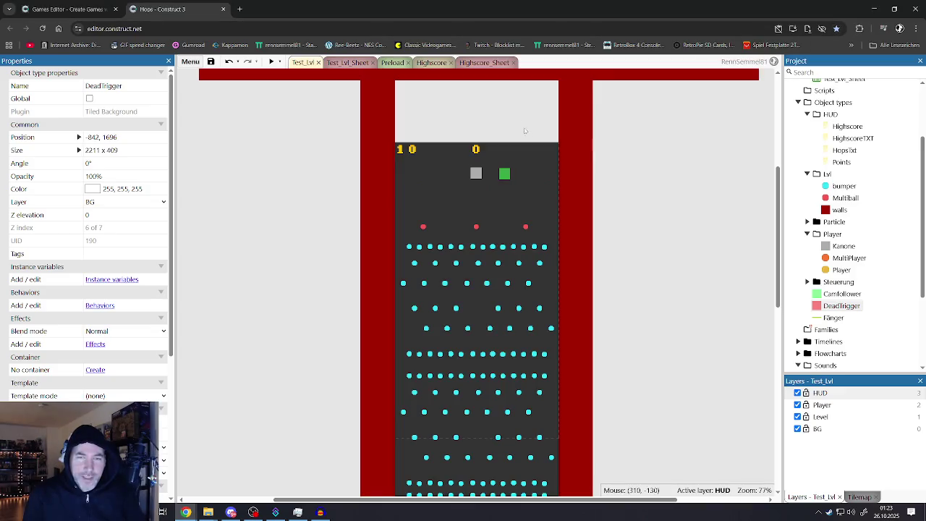
click(474, 149)
click(90, 204)
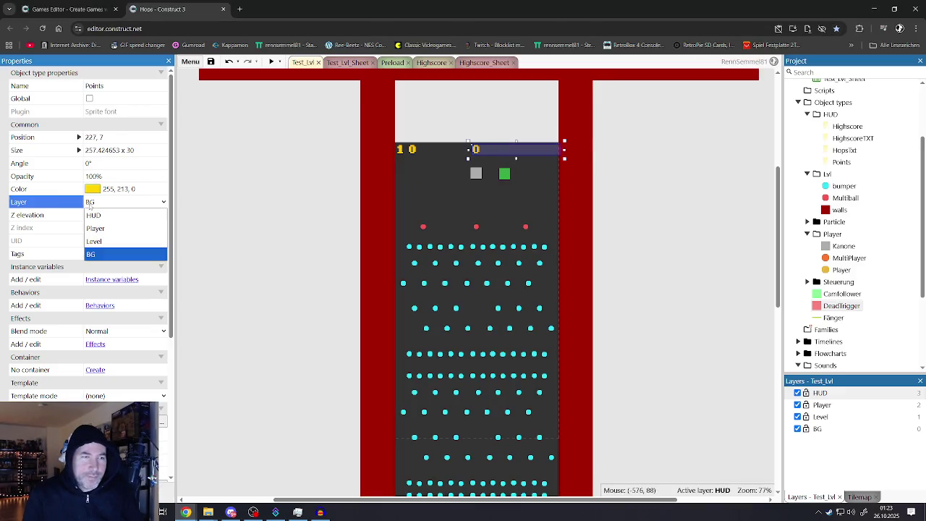
click(105, 216)
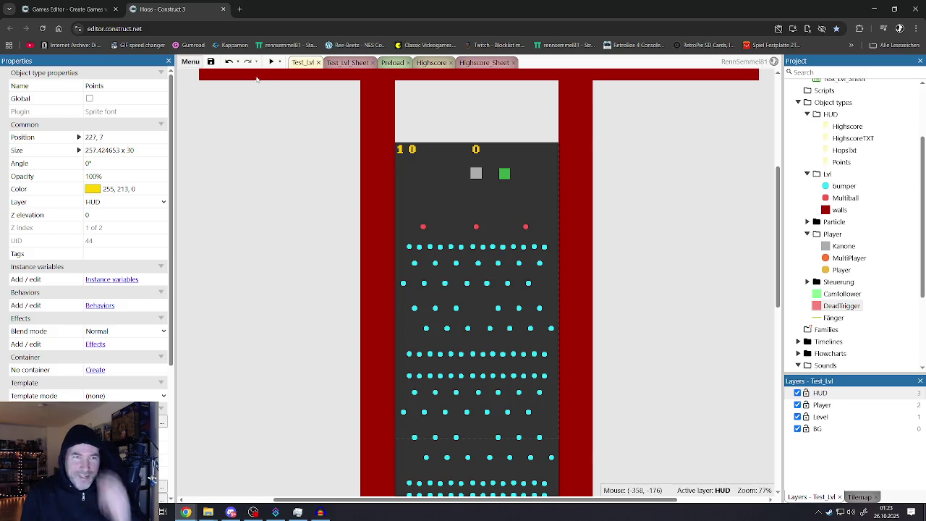
click(212, 62)
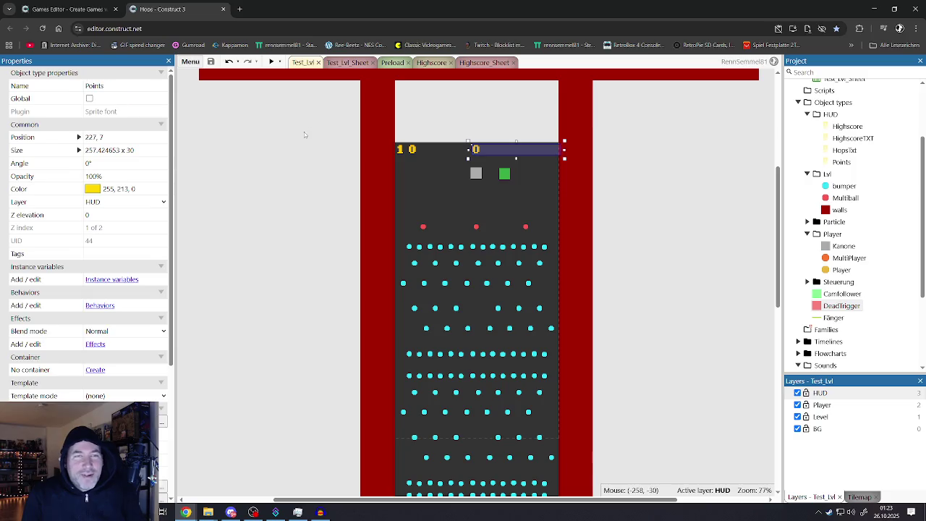
click(304, 134)
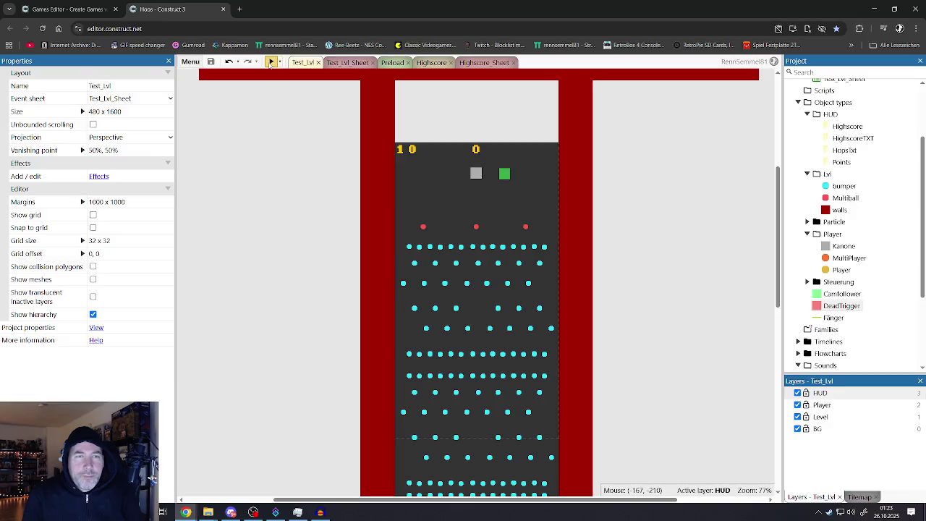
Start another Hops playtest and shift the grey launcher left and right
click(271, 62)
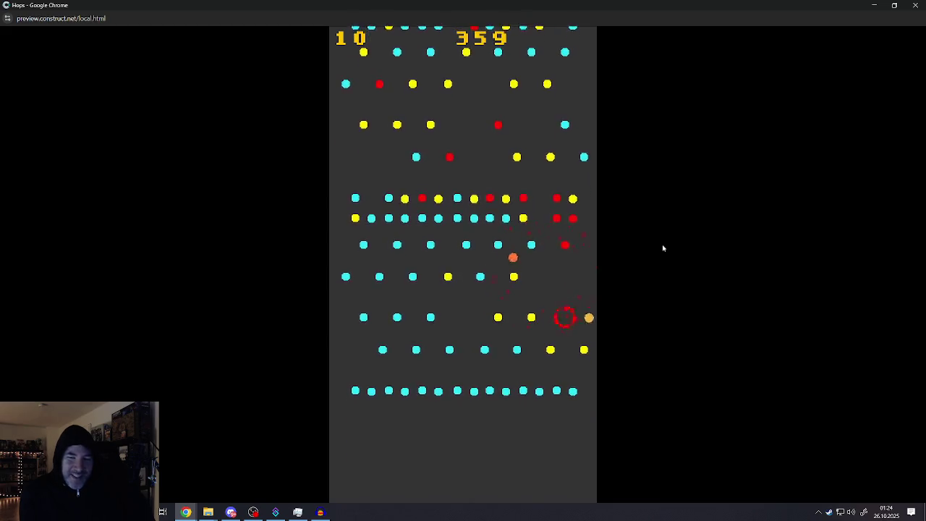
key(Left)
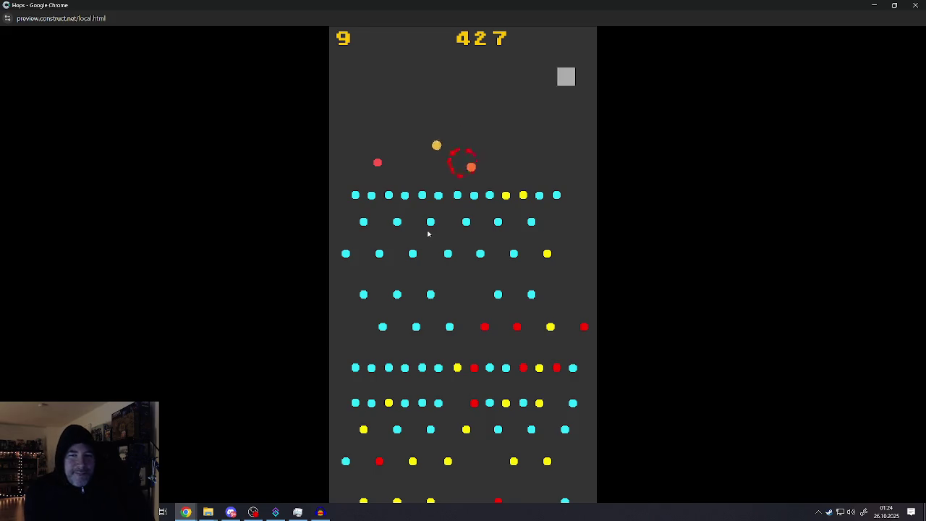
key(Left)
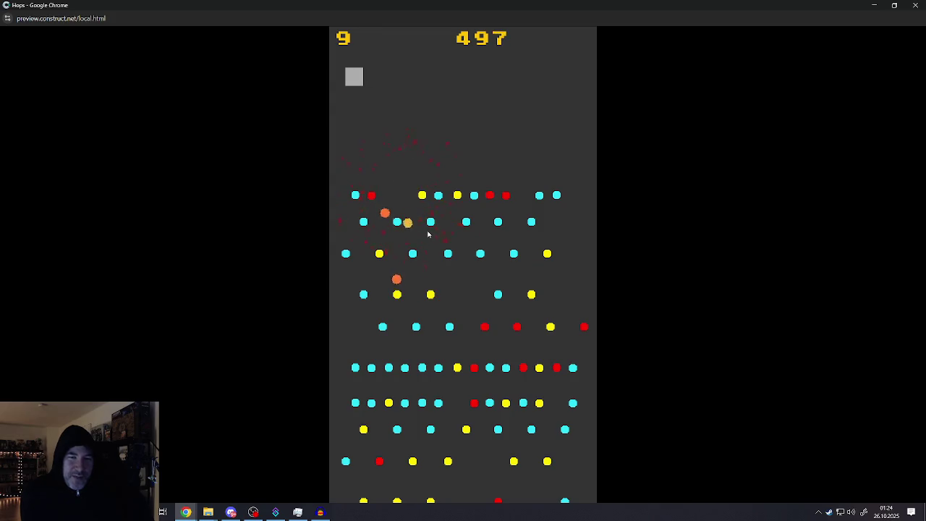
key(Right)
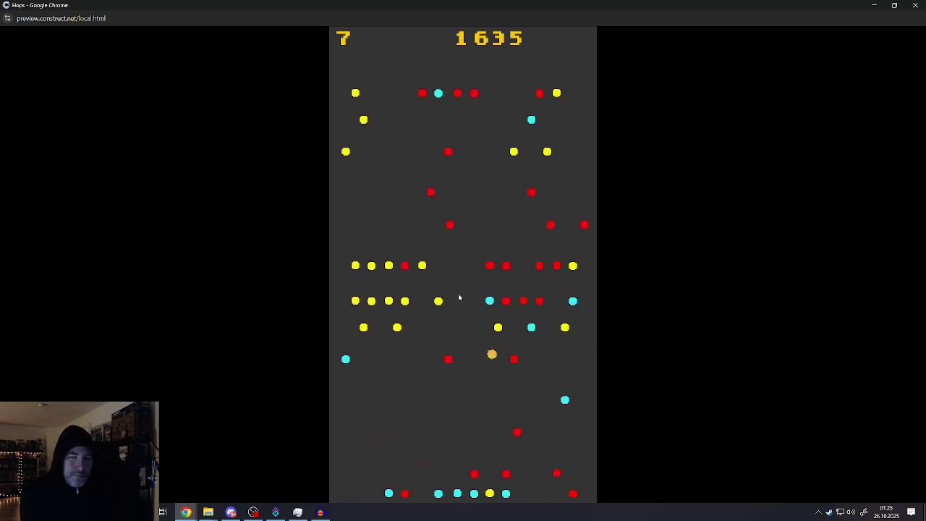
Steer the falling ball side to side through the peg field
key(Right)
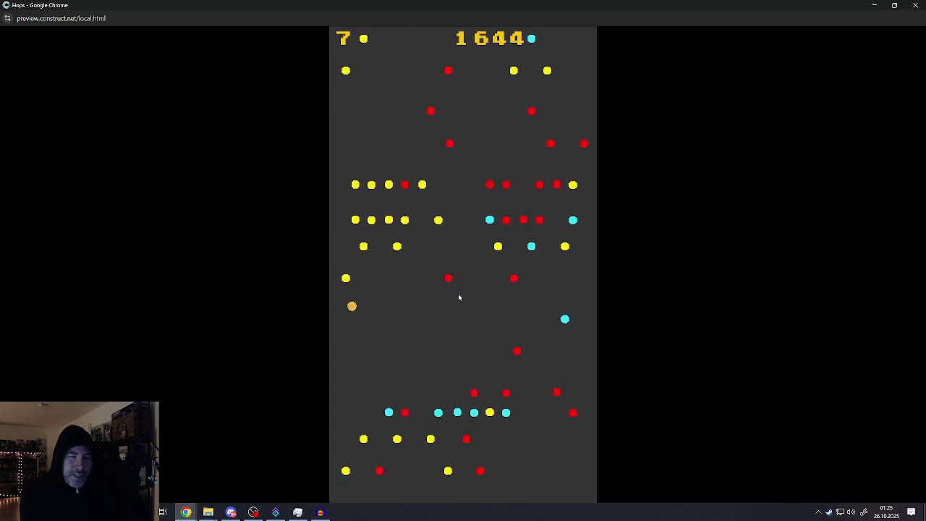
key(Right)
key(Left)
key(Right)
key(Left)
key(Left)
key(Right)
key(Left)
key(Right)
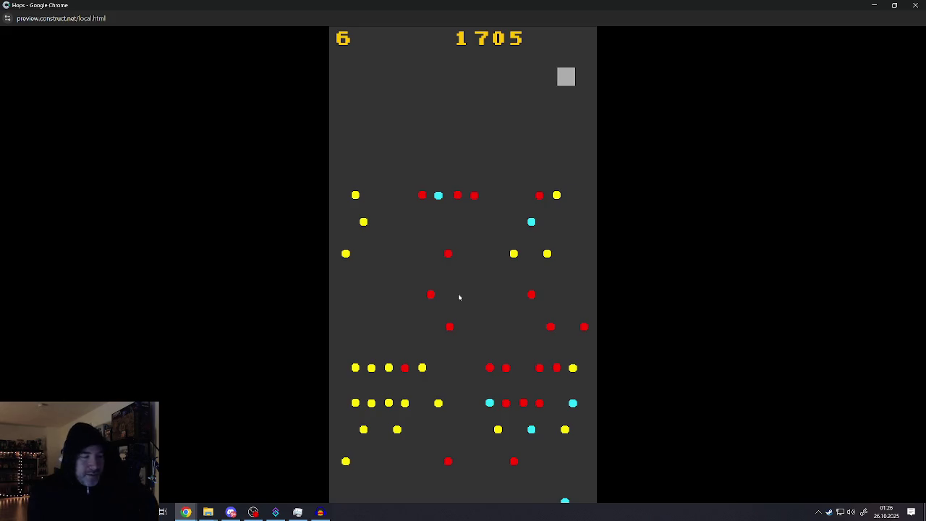
Drop five more balls into the pegs, reaching 2414 points, then close the preview
click(447, 309)
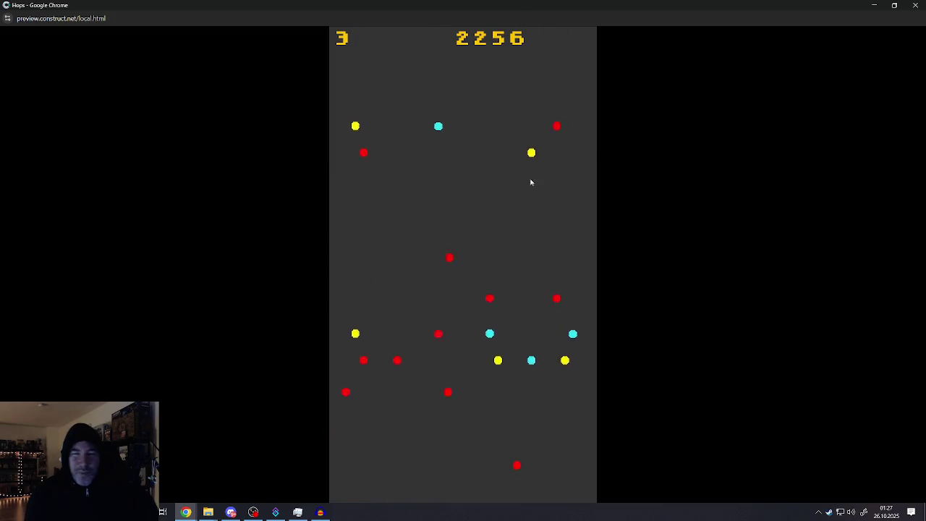
click(478, 192)
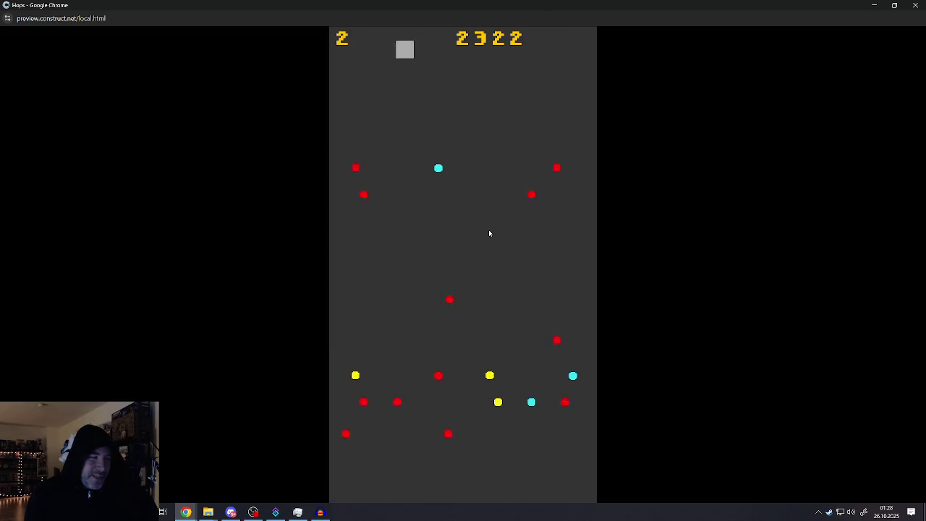
click(511, 260)
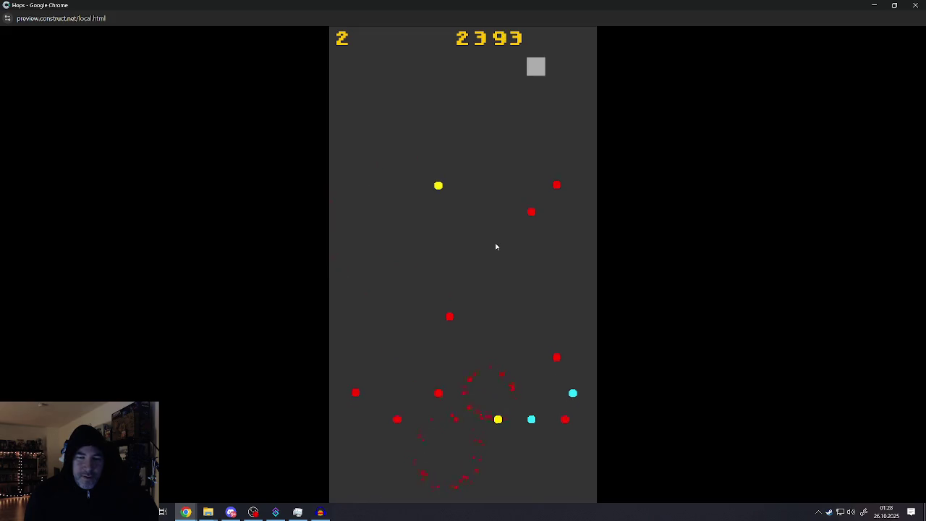
click(501, 241)
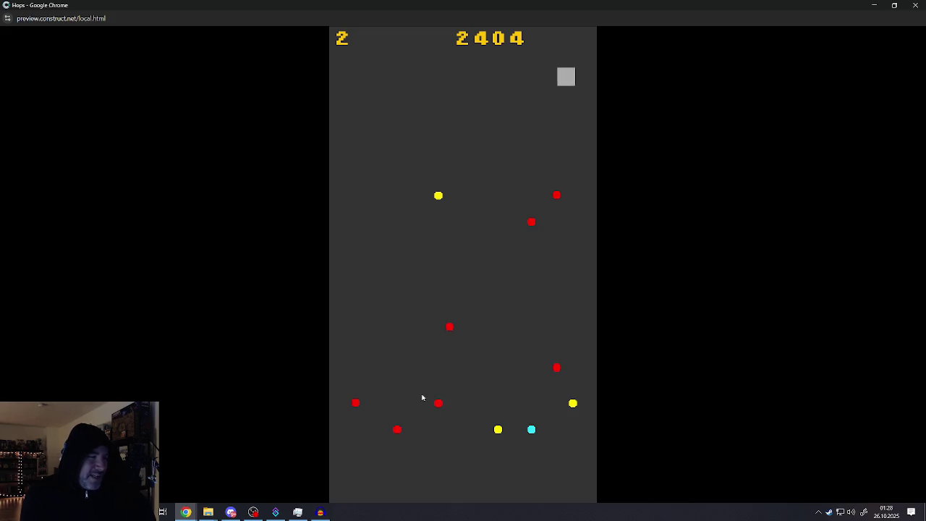
click(418, 387)
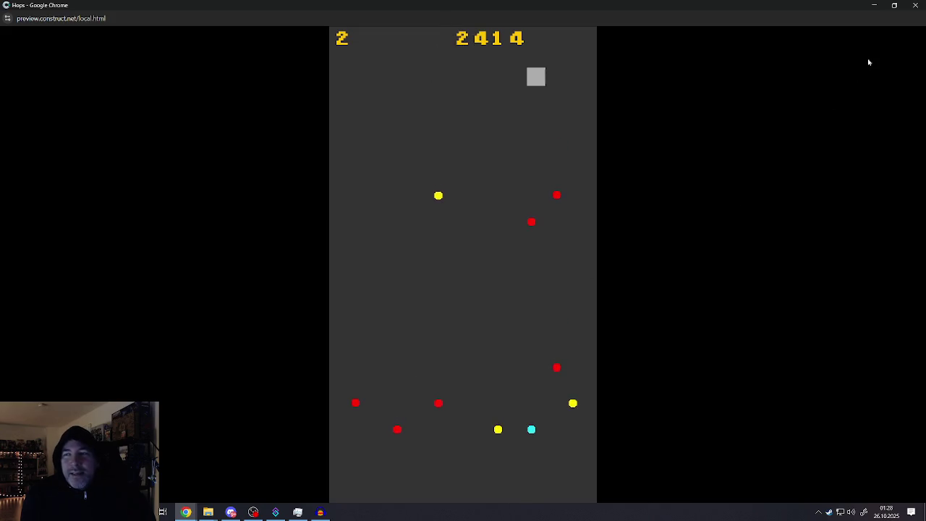
click(914, 6)
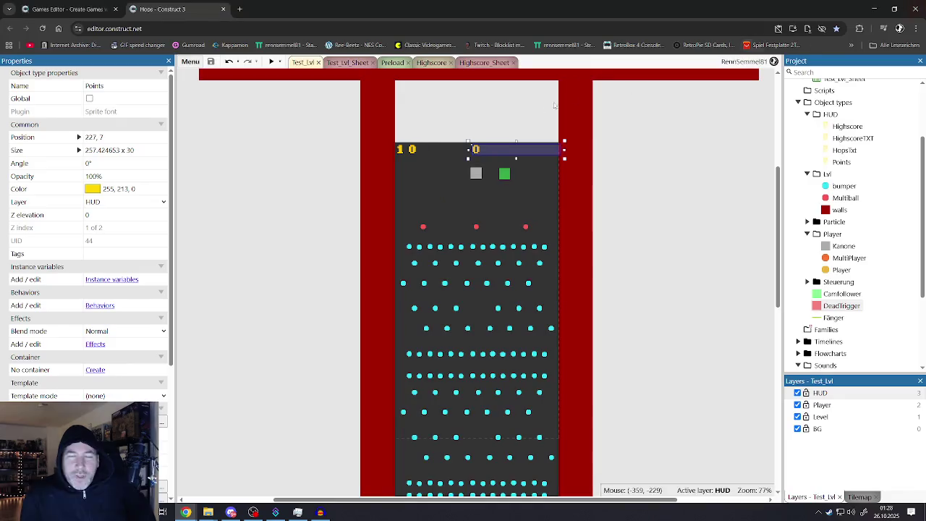
Cycle through the Highscore_Sheet, Highscore and Test_Lvl tabs, ending on Test_Lvl_Sheet with Follower expanded
click(335, 166)
click(470, 65)
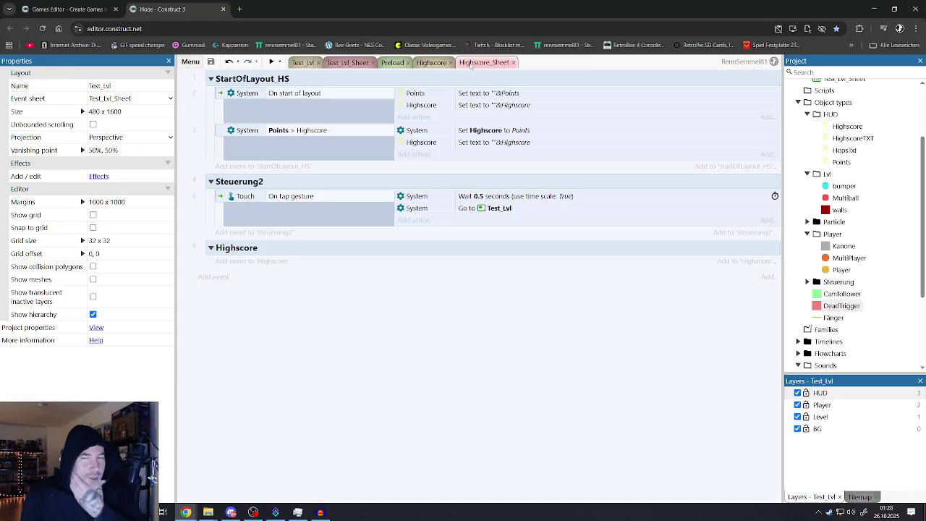
click(427, 62)
click(346, 62)
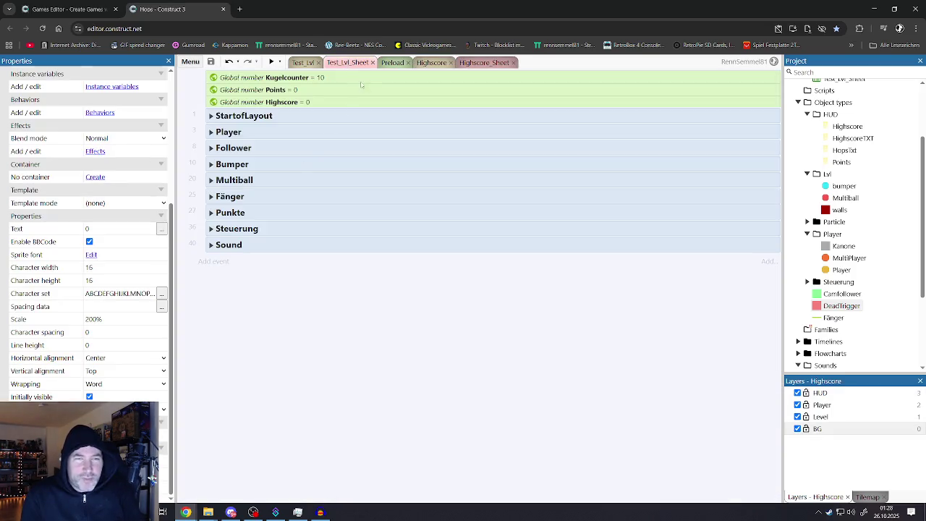
click(392, 63)
click(434, 64)
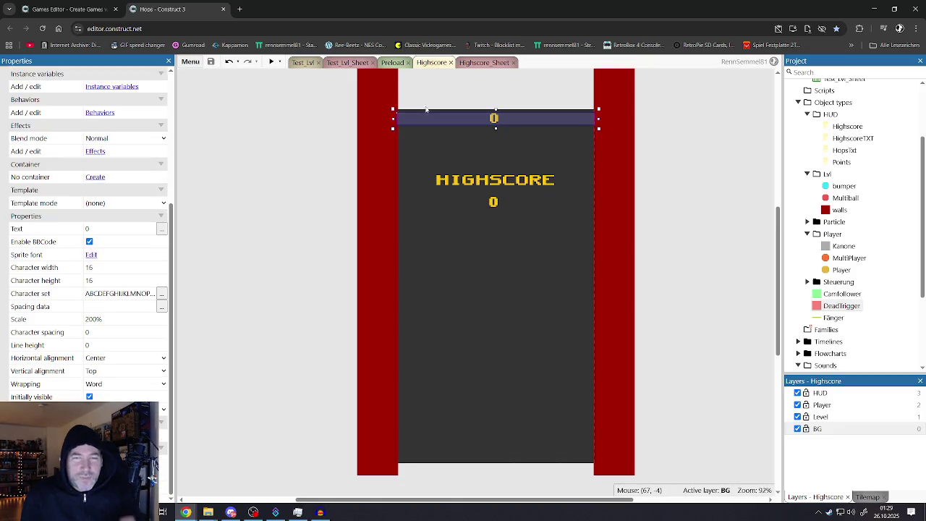
click(472, 64)
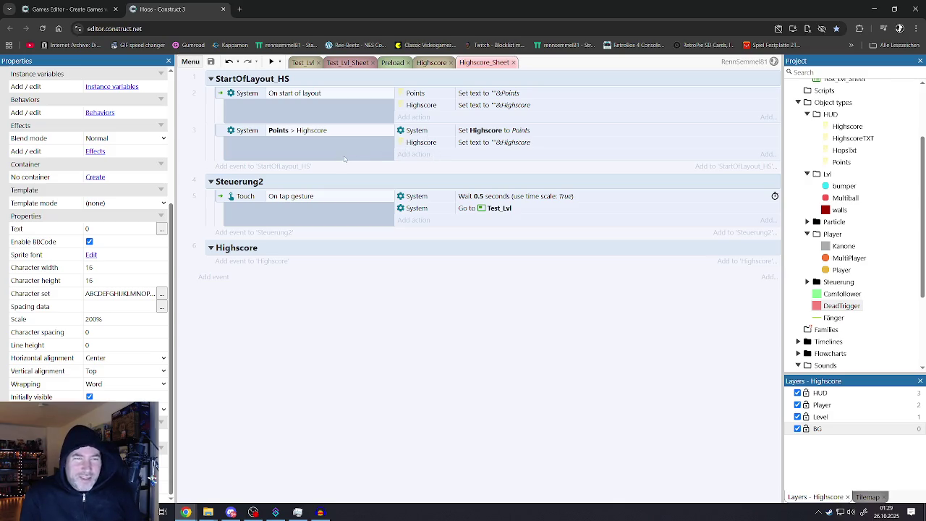
click(297, 63)
click(337, 64)
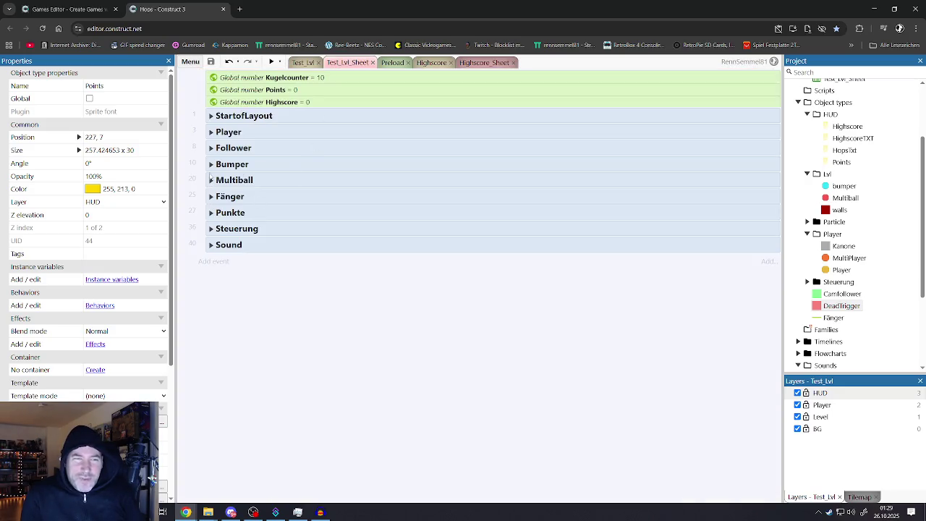
click(211, 148)
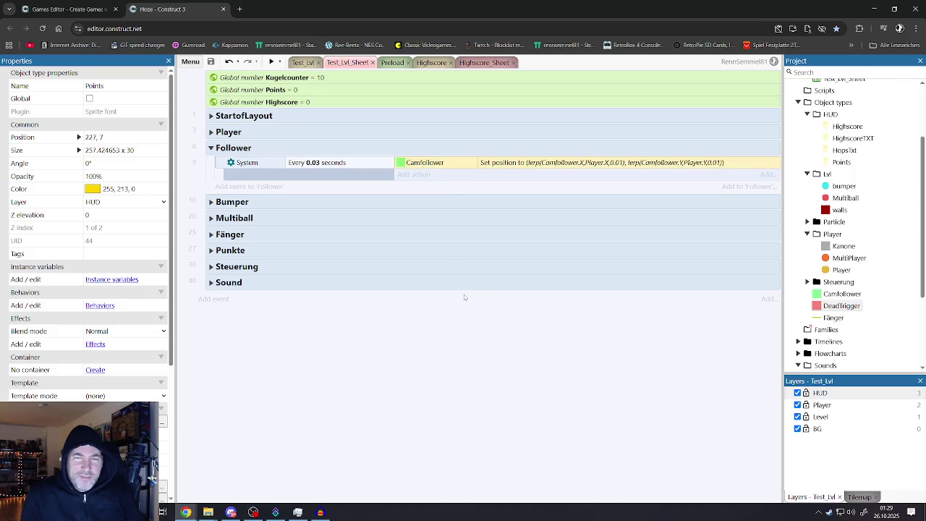
Change the Camfollower Set position lerp amounts from 0.01 to 0.02 on X and Y
double_click(492, 162)
click(579, 182)
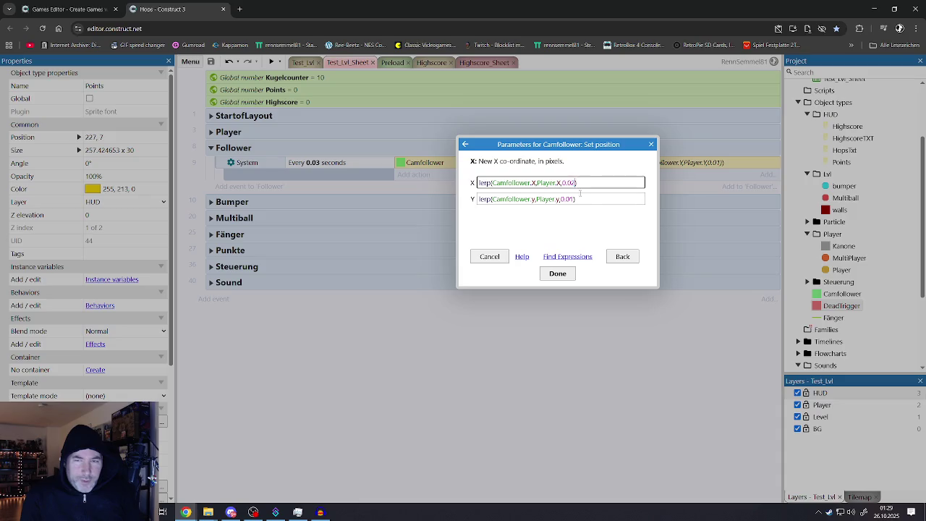
click(575, 199)
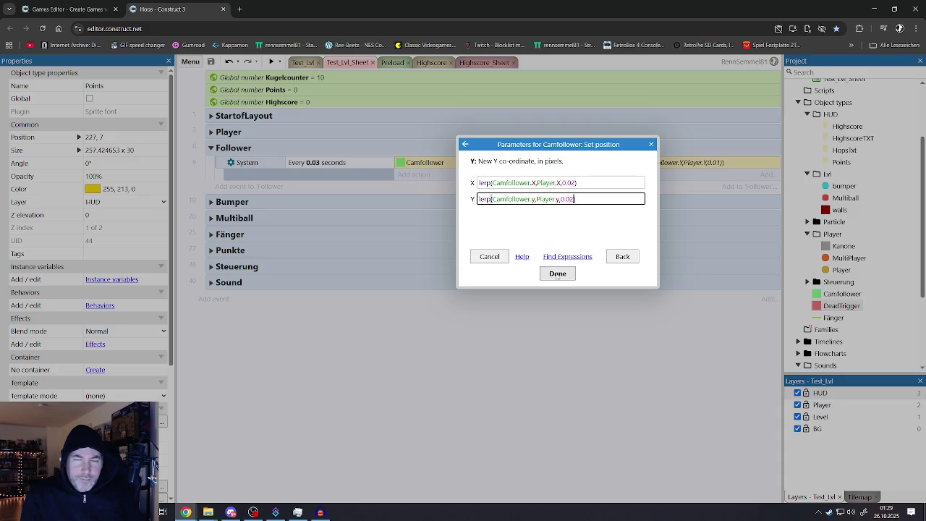
click(557, 273)
Set the Follower timer to run every 0.02 seconds
double_click(314, 164)
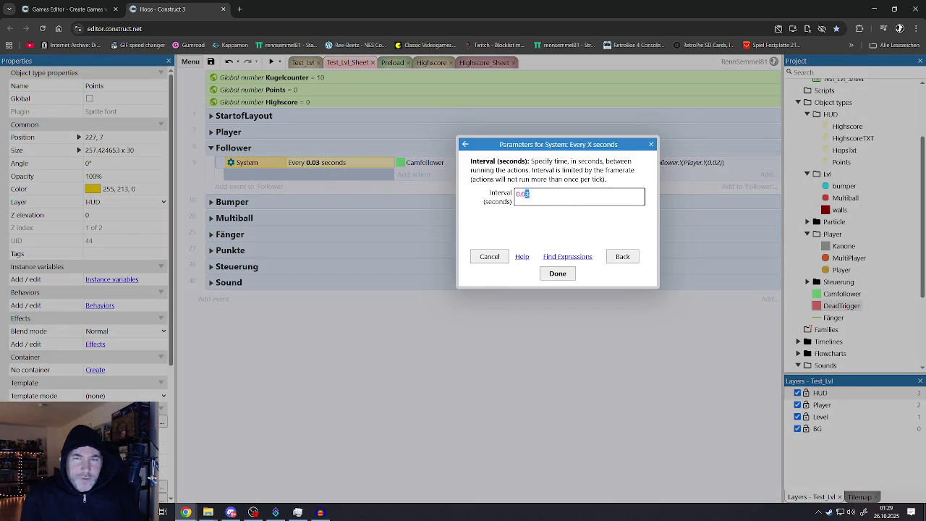
text(0.02)
click(562, 283)
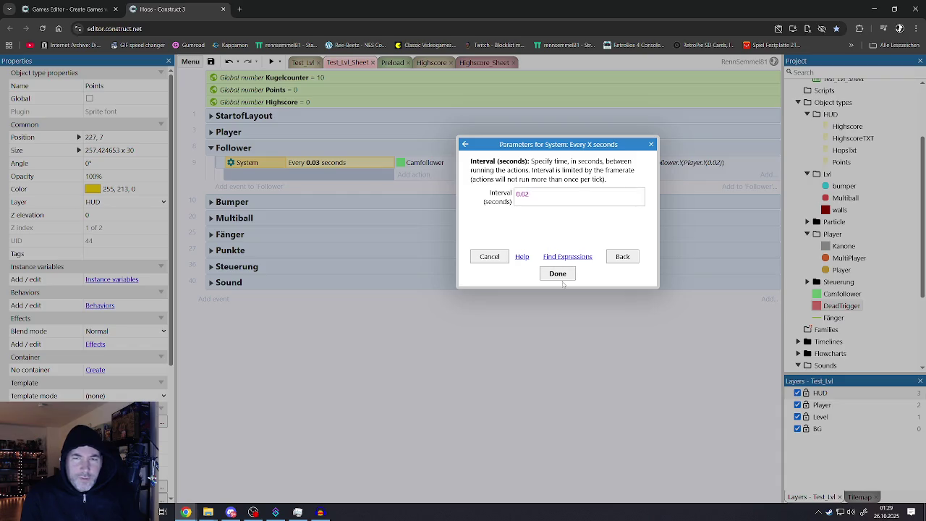
click(558, 274)
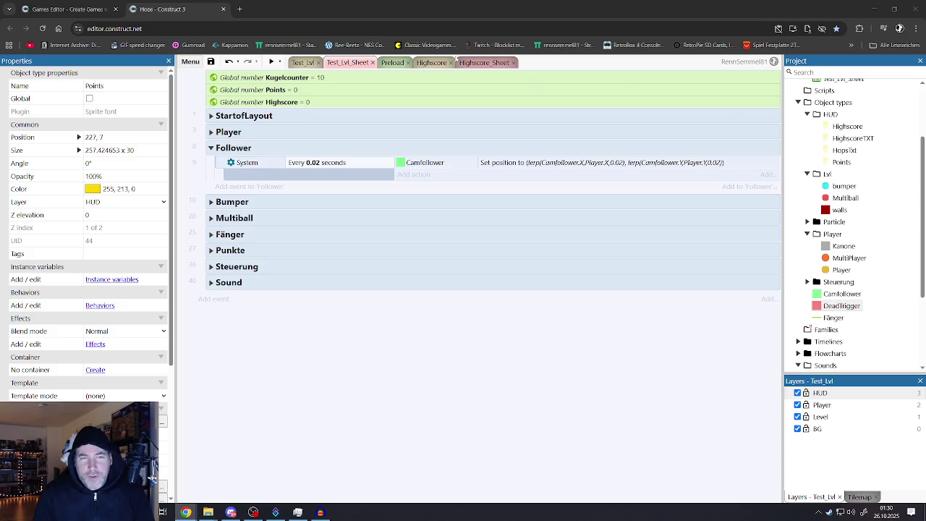
Review the Every 0.02 seconds condition and Camfollower action, then launch a preview
click(319, 165)
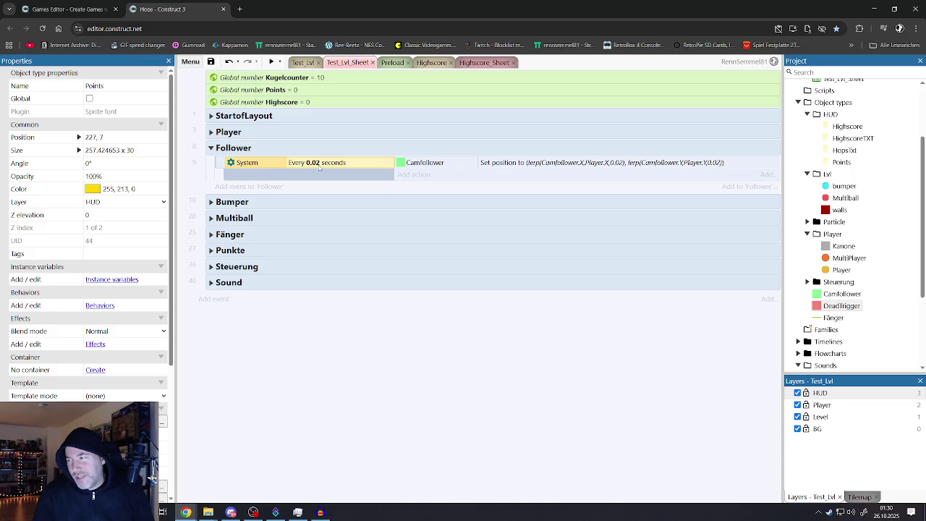
click(529, 164)
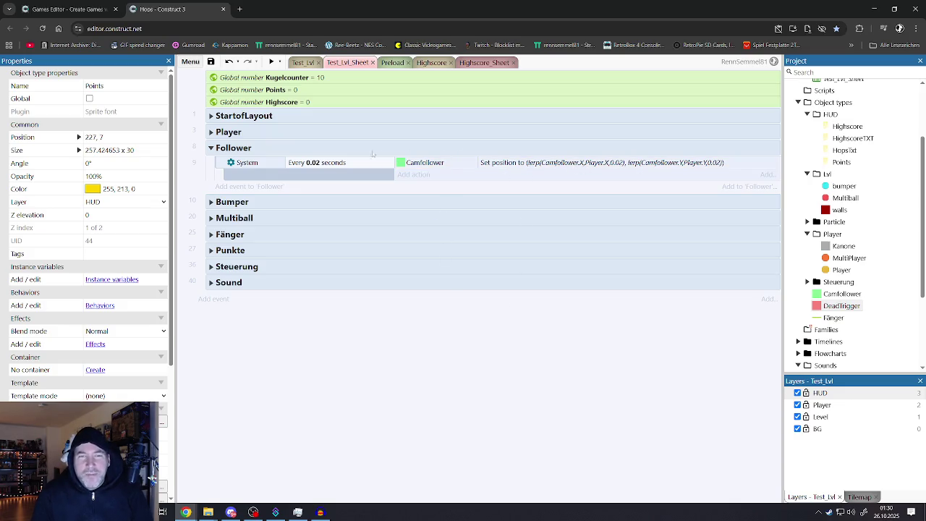
click(271, 63)
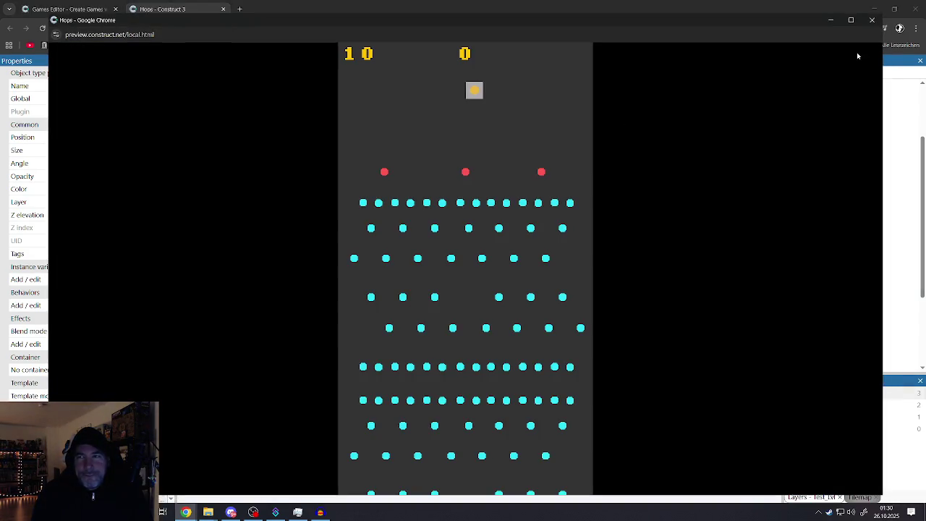
Drop a ball and move the green paddle left and right, reaching 784 points, then leave the preview
click(866, 19)
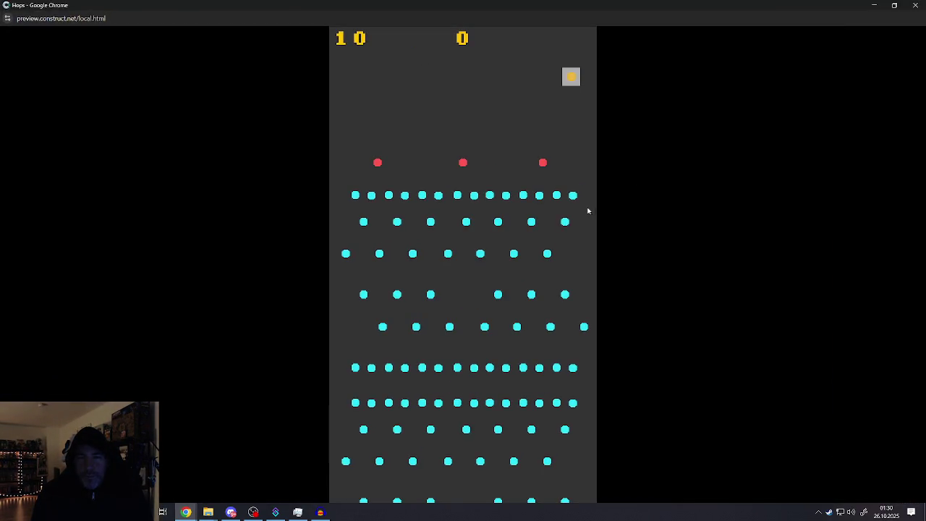
click(564, 212)
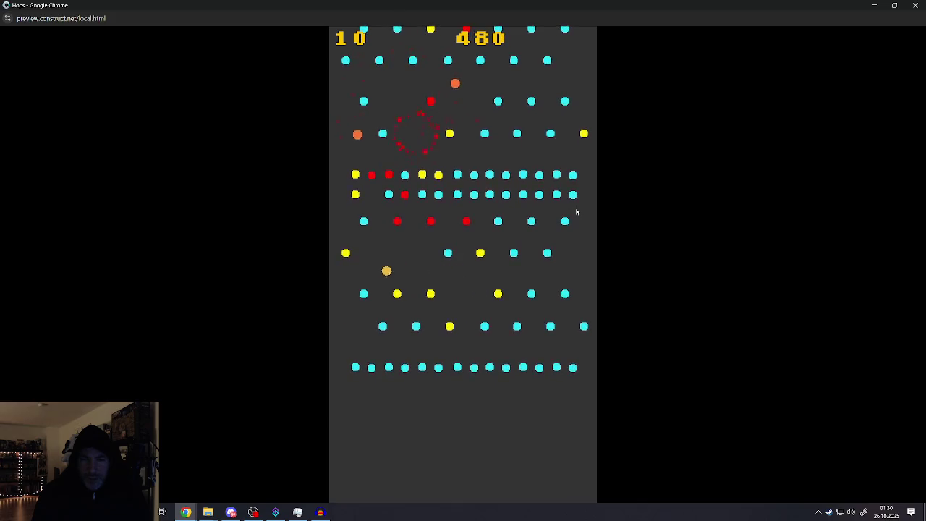
key(Left)
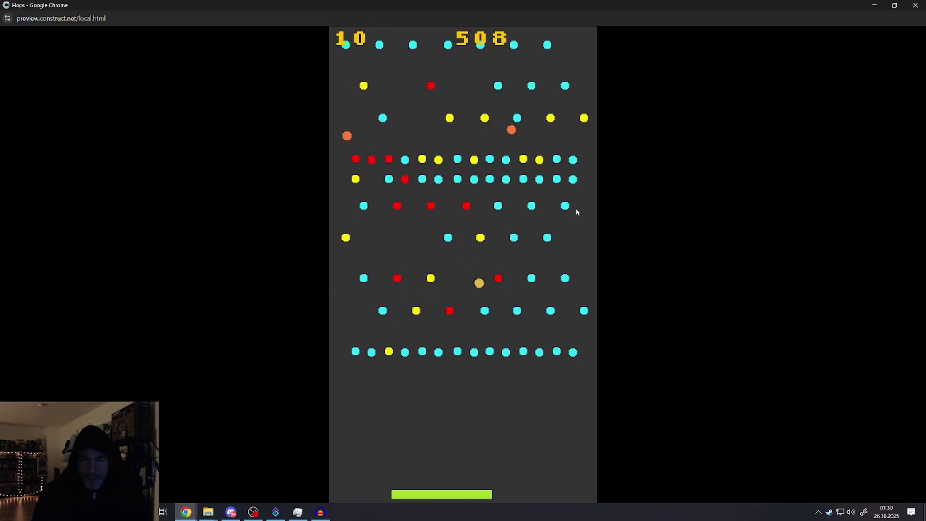
key(Right)
key(Right)
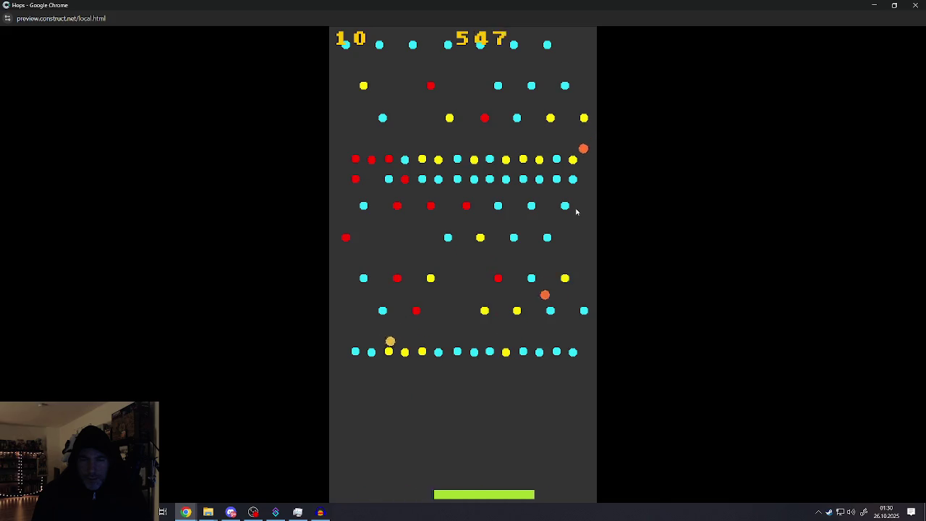
key(Left)
key(Left)
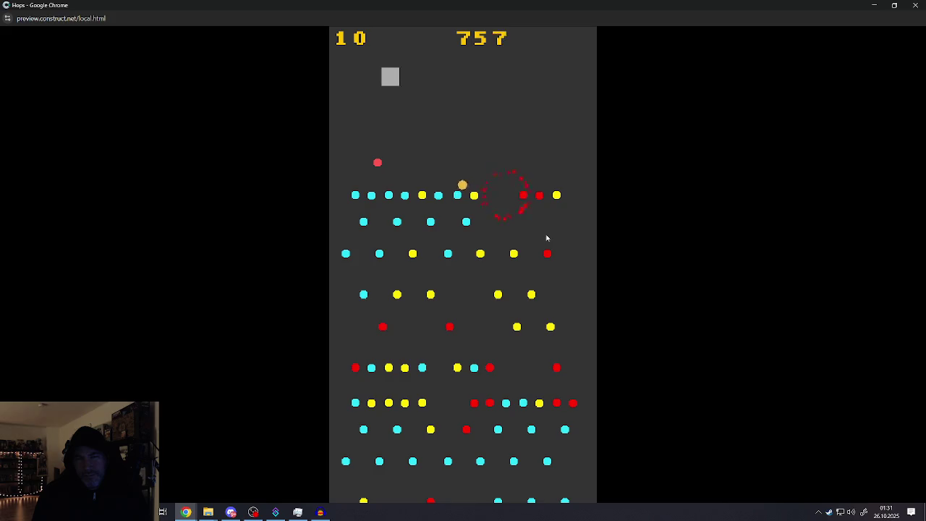
click(875, 5)
Change the Follower interval from 0.02 to 0.03 seconds and launch a preview
double_click(304, 163)
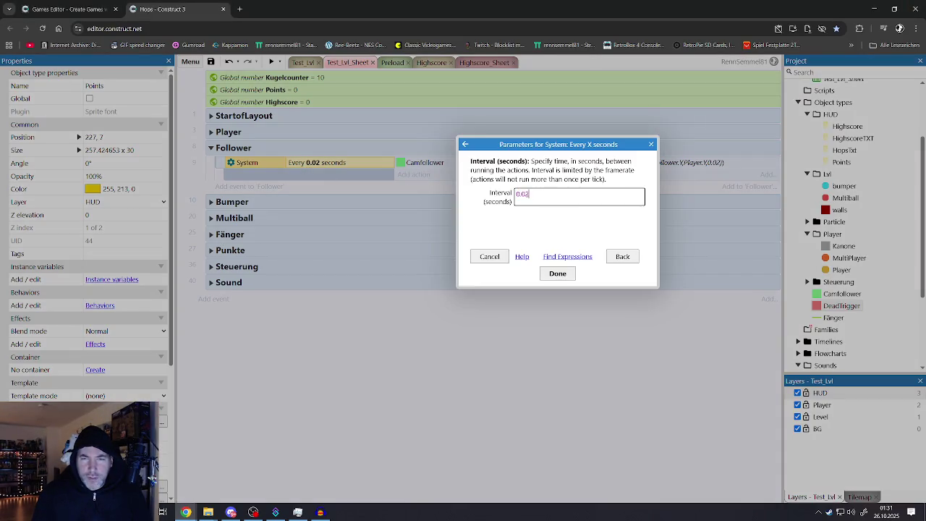
text(3)
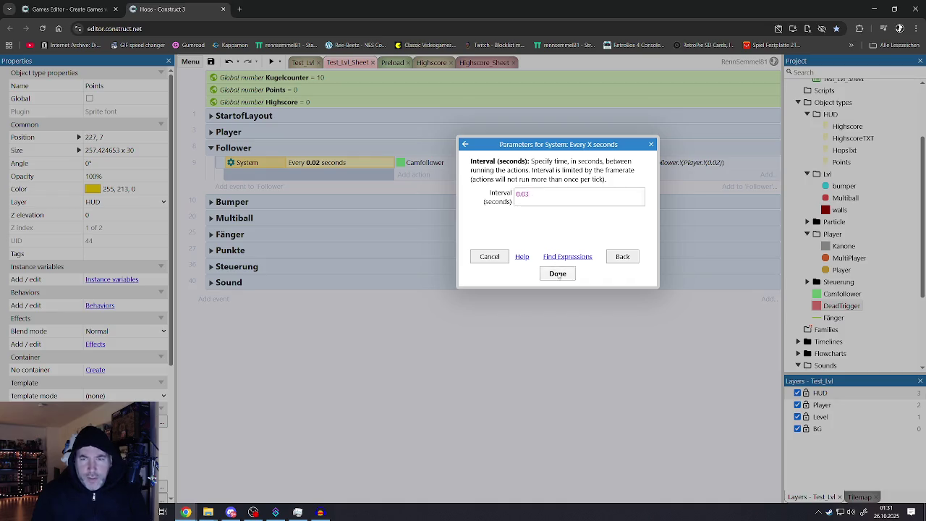
key(Return)
click(272, 63)
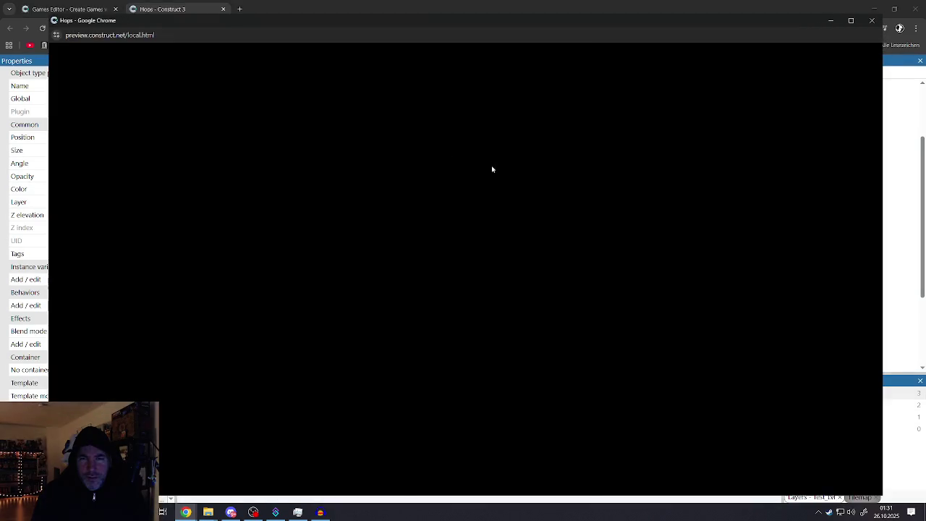
Play the preview full screen, then apply a 0.03 Y lerp to Camfollower and preview again
click(850, 19)
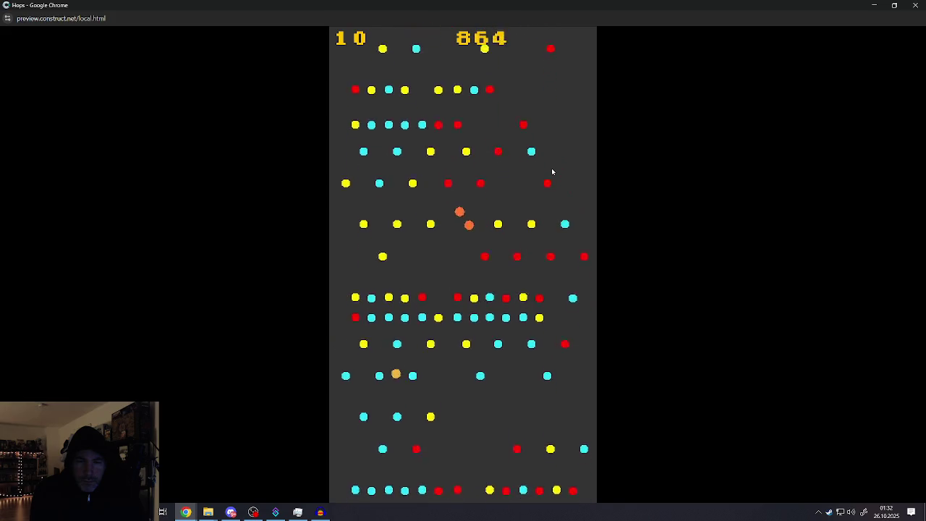
key(alt+Tab)
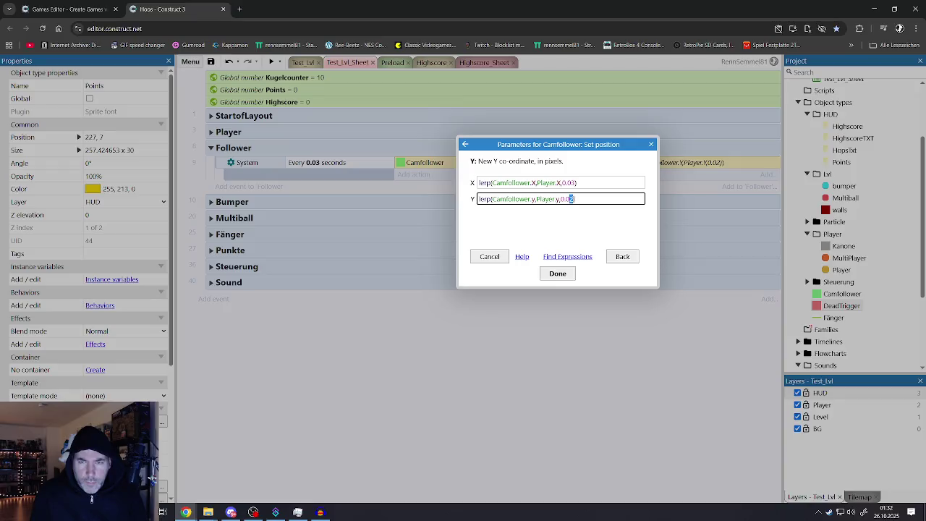
click(561, 270)
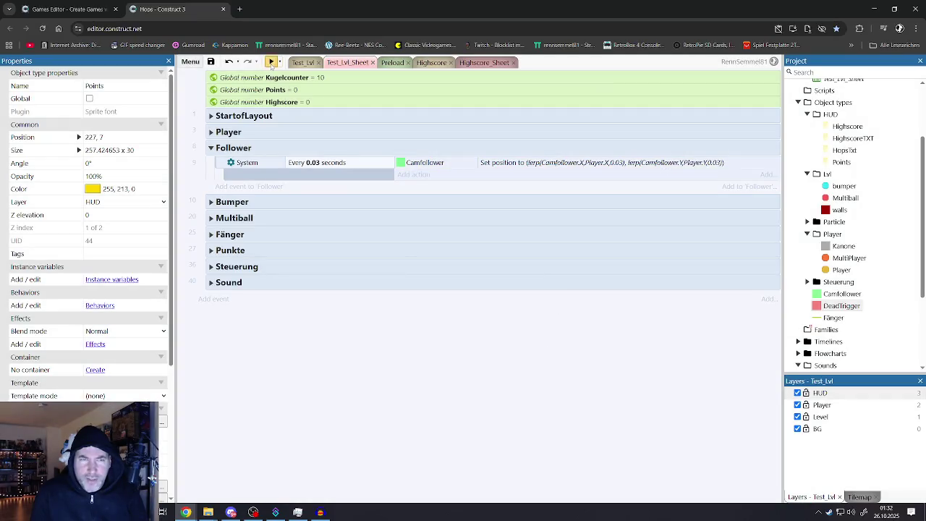
click(272, 63)
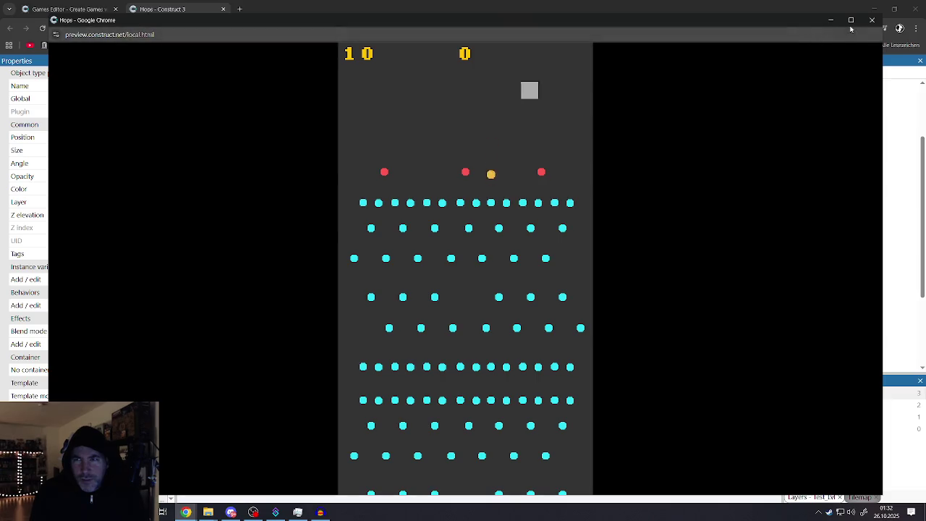
Play full screen, sliding the catcher and launcher to reach 929 points with 8 balls left
click(851, 20)
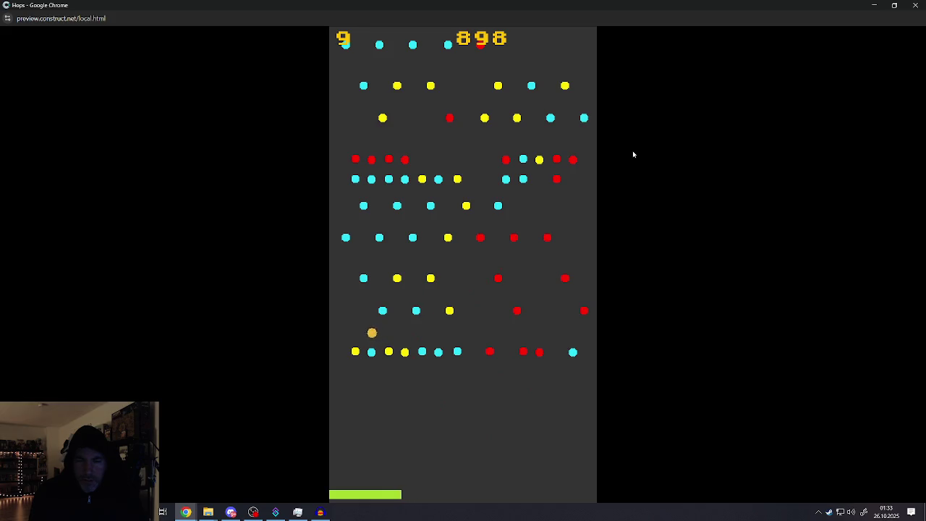
key(Right)
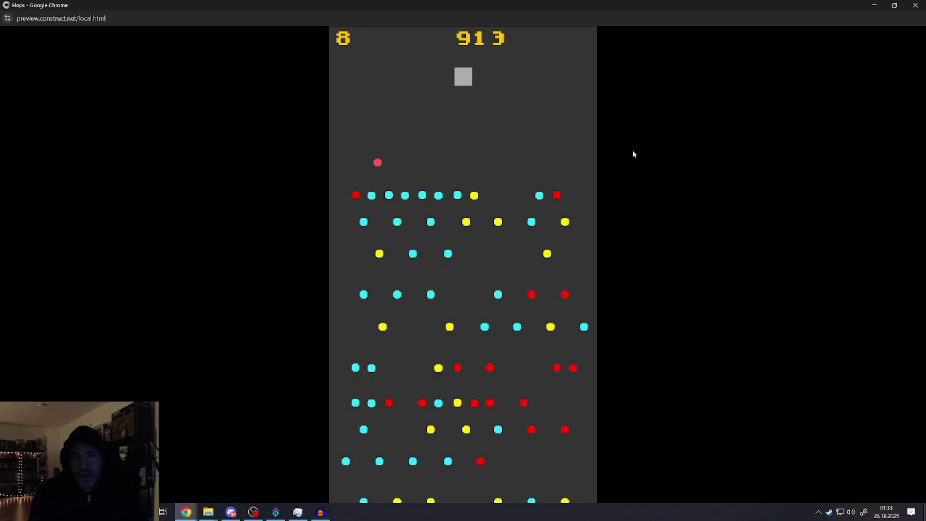
key(Left)
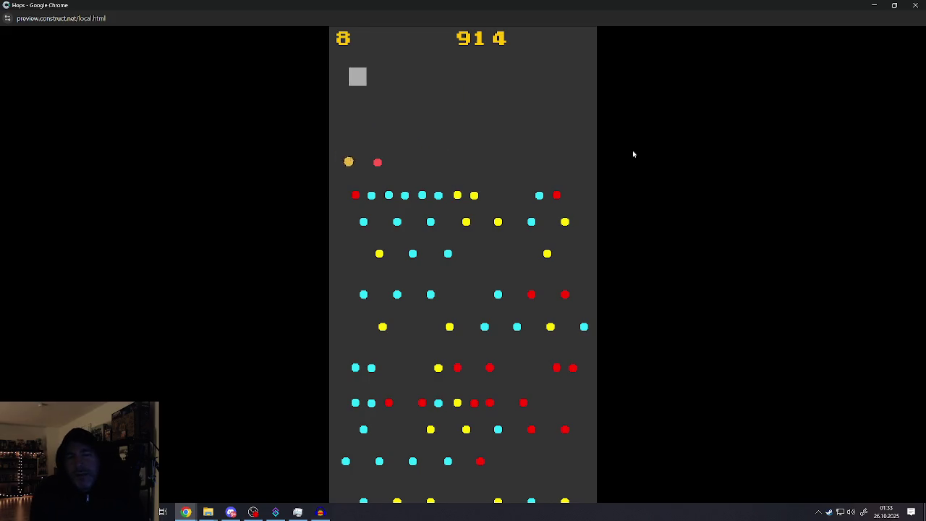
key(Right)
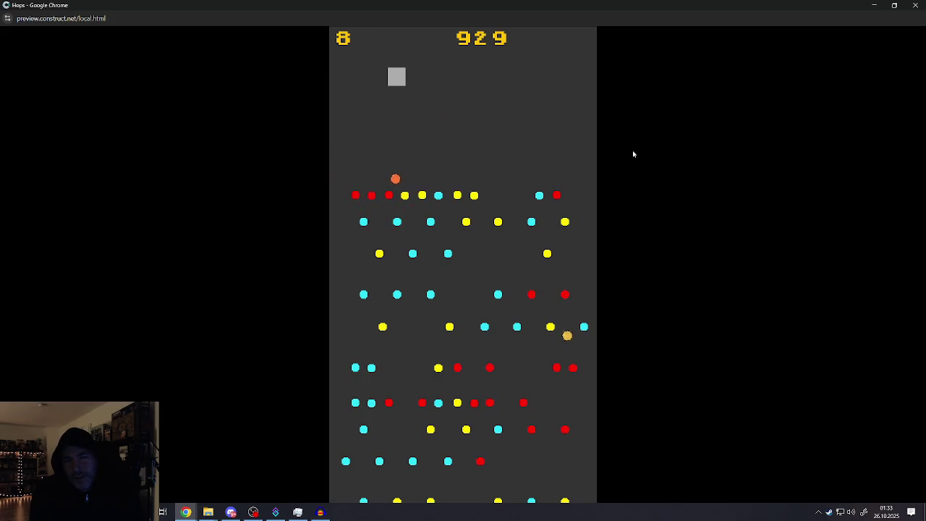
key(Right)
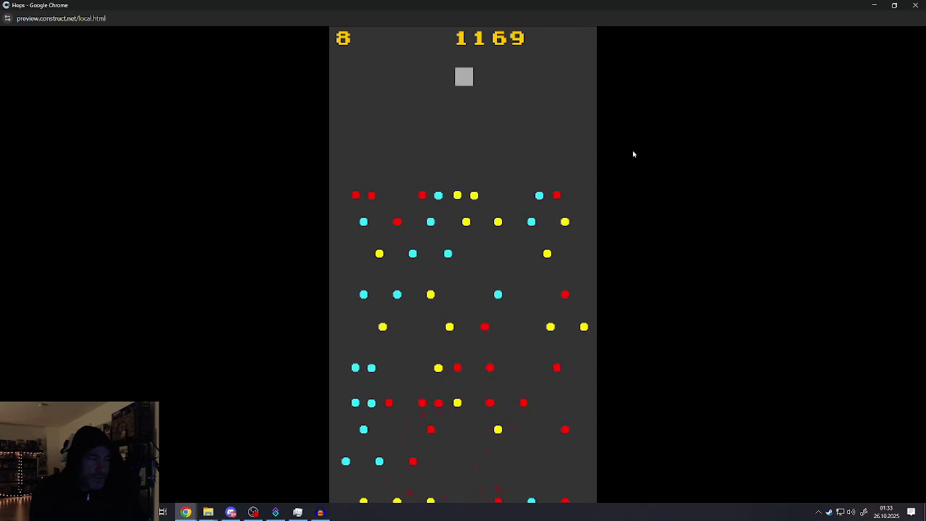
key(Left)
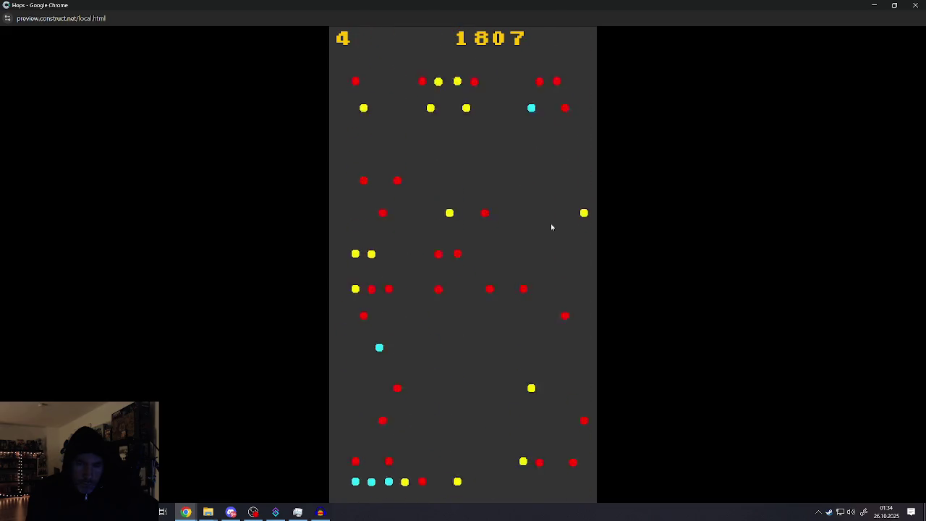
Close the preview and change Camfollower's X and Y lerp amounts from 0.03 to 0.05
click(914, 6)
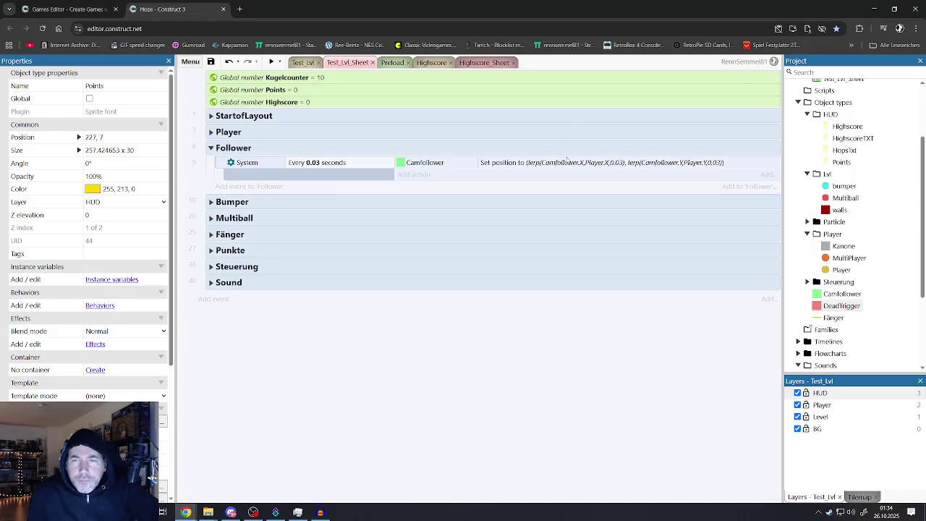
double_click(633, 164)
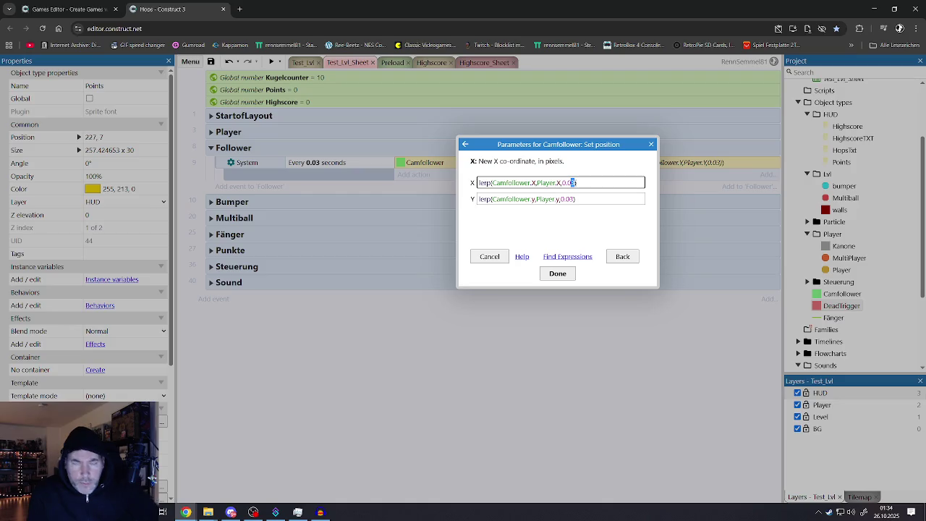
key(Tab)
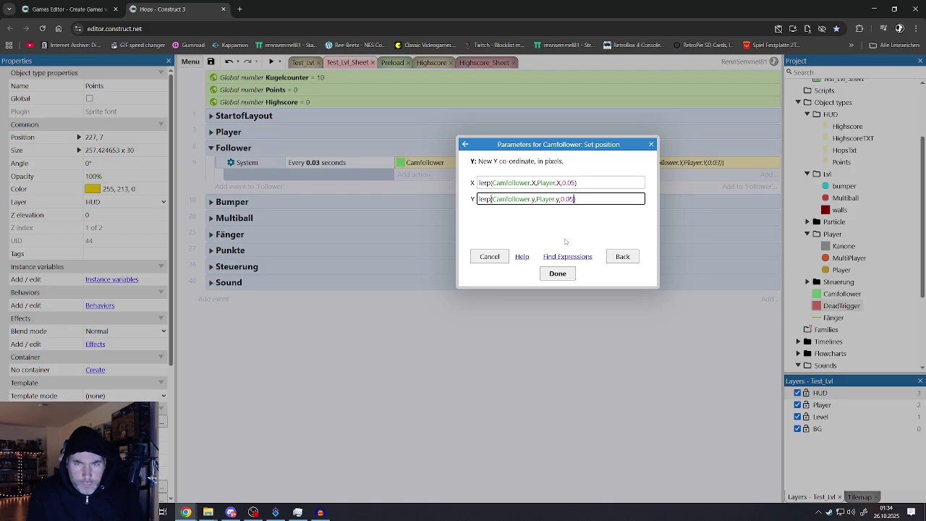
click(557, 274)
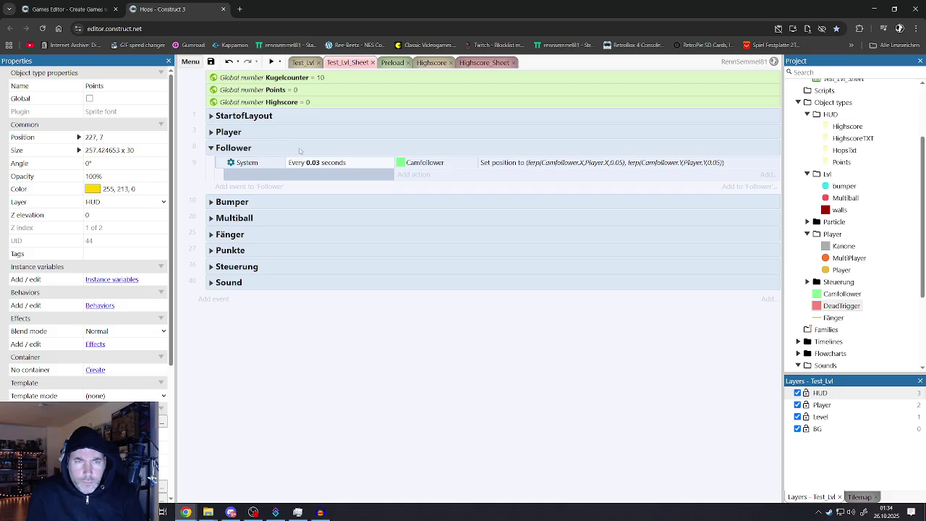
Set the Follower interval to 0.02 seconds and launch a preview
double_click(316, 162)
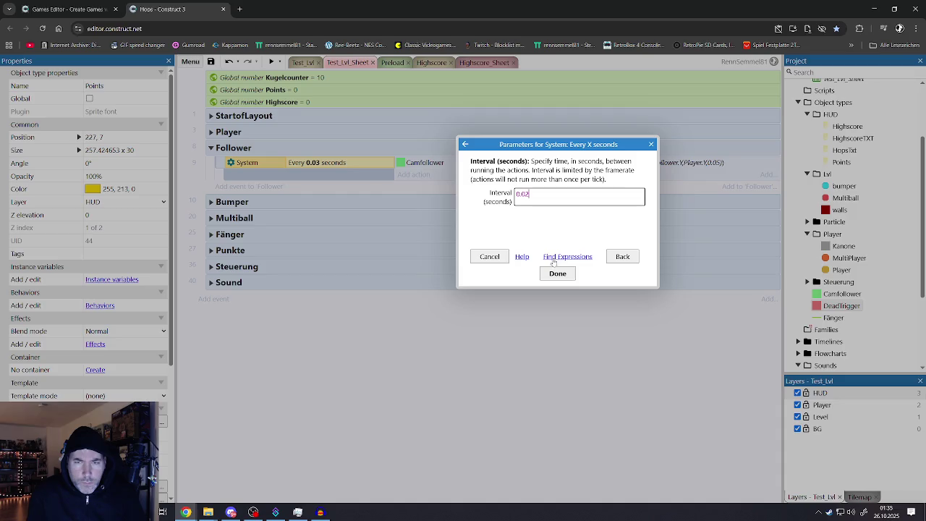
click(557, 273)
click(271, 61)
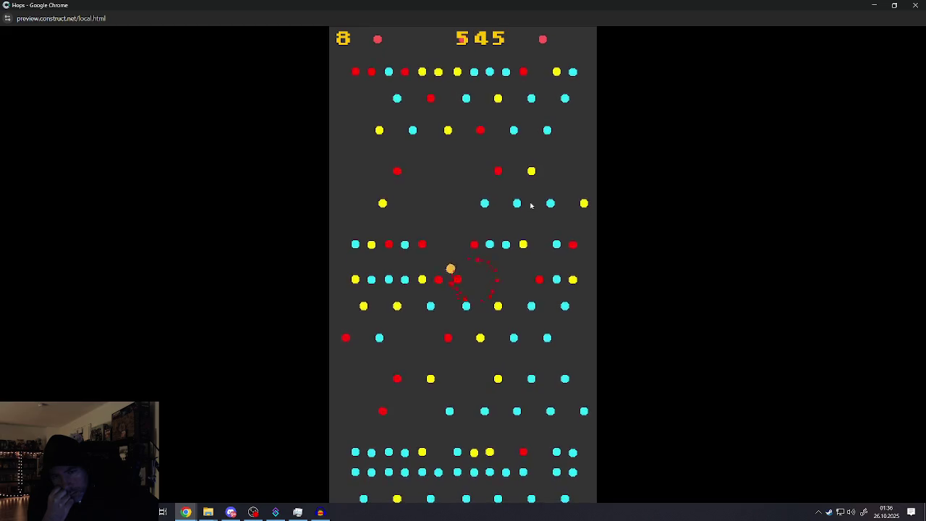
Steer the ball left and right through the pegs, raising the score to 728 with 8 balls left
key(Left)
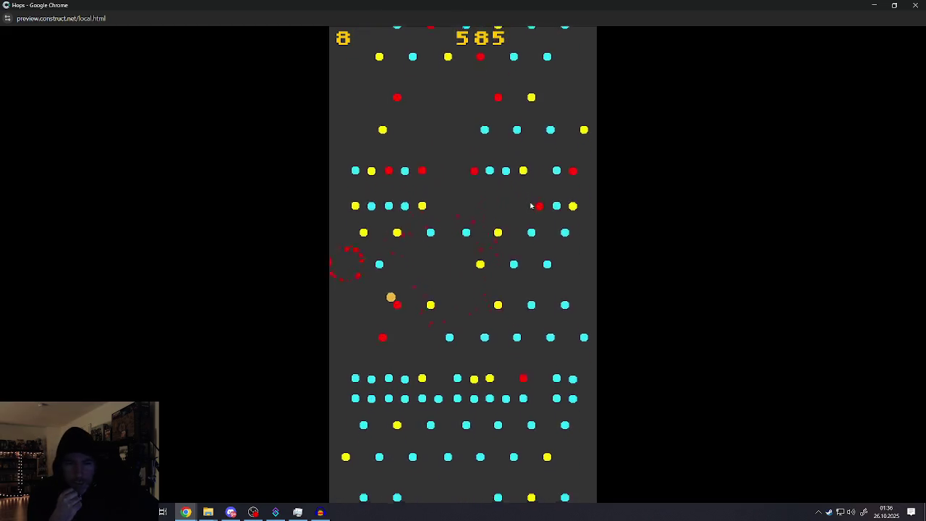
key(Right)
key(Left)
key(Right)
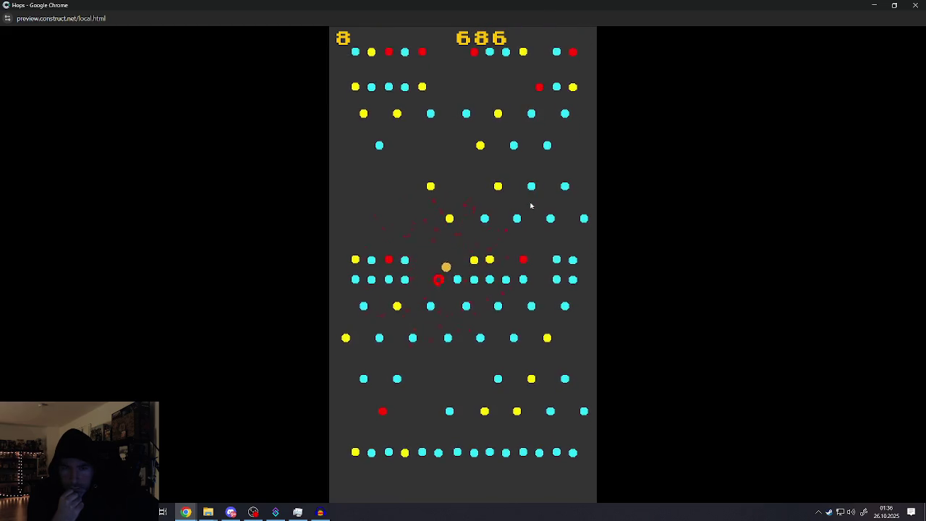
key(Left)
key(Right)
key(Left)
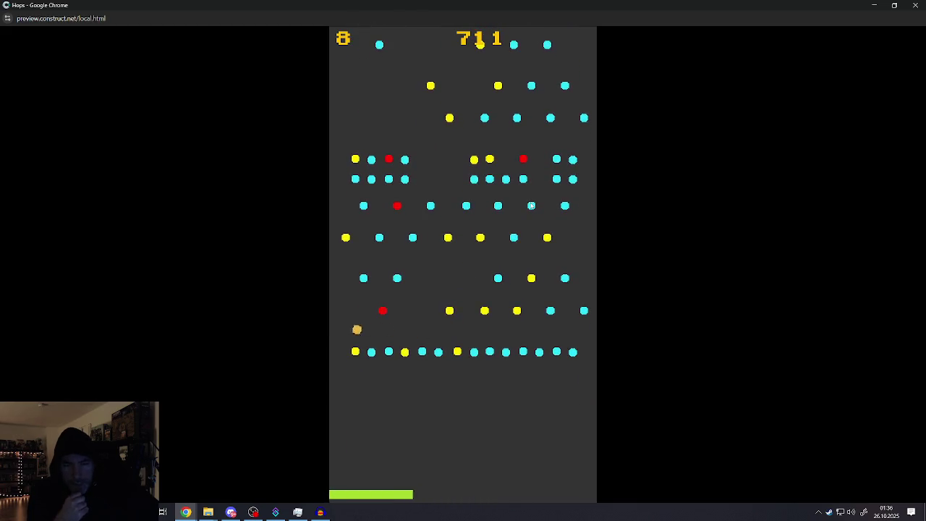
key(Right)
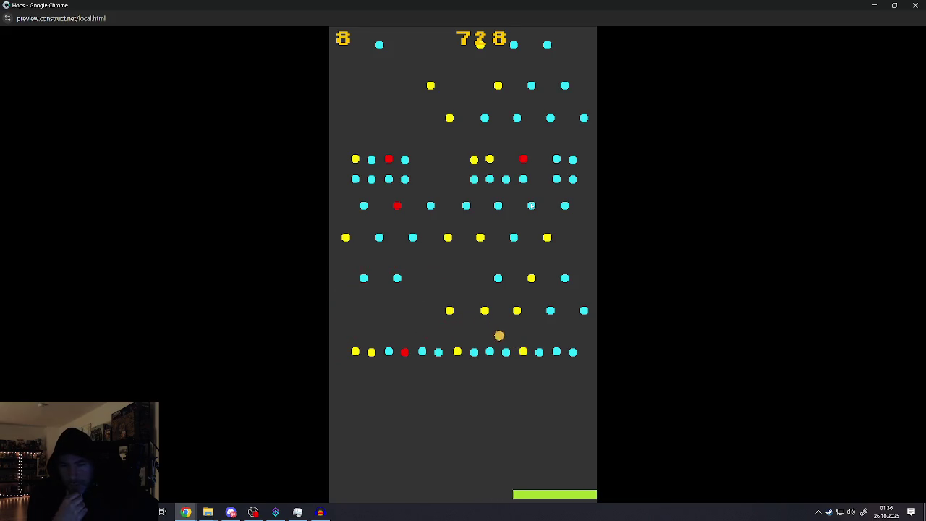
key(Left)
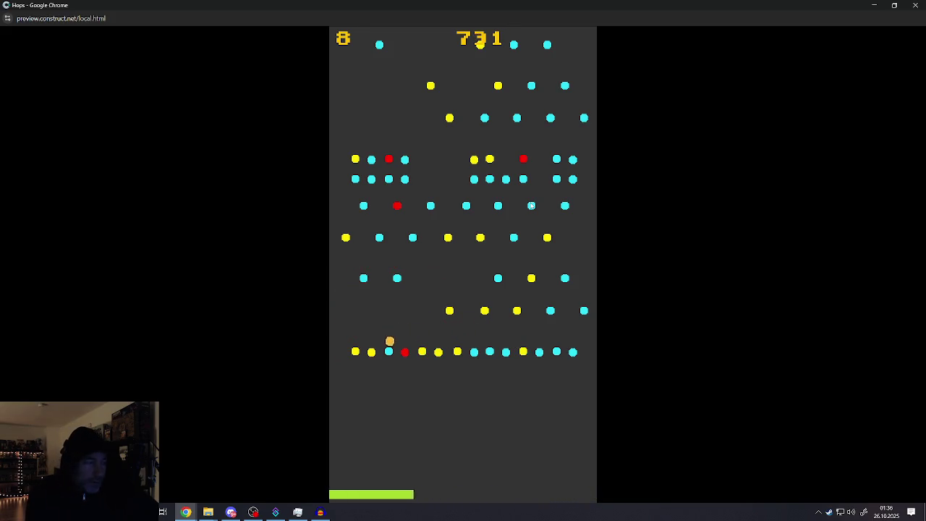
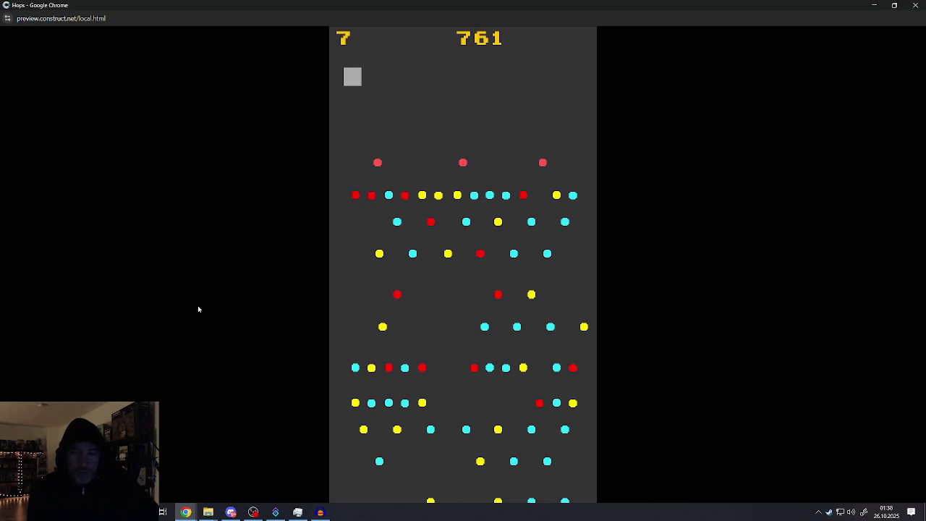
Drop two more balls from the moving launcher onto the pegs to push the score past 771
click(463, 226)
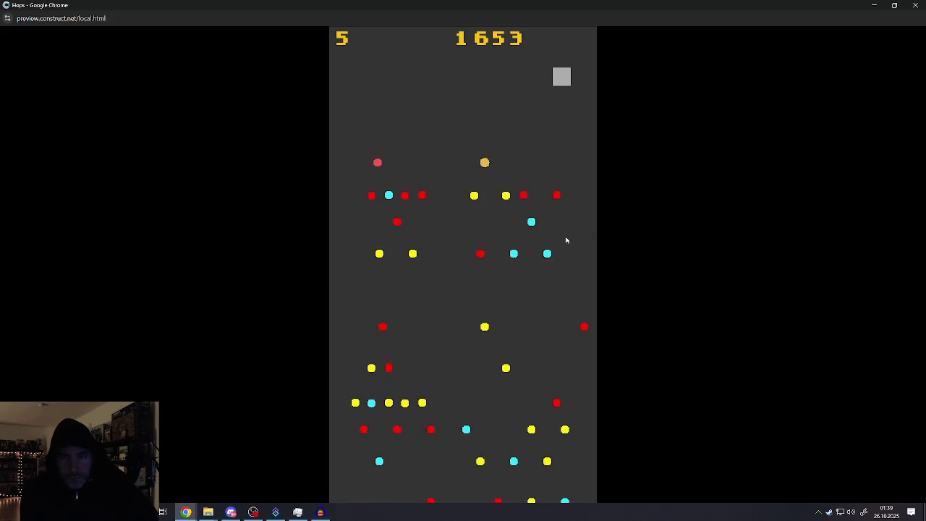
click(504, 283)
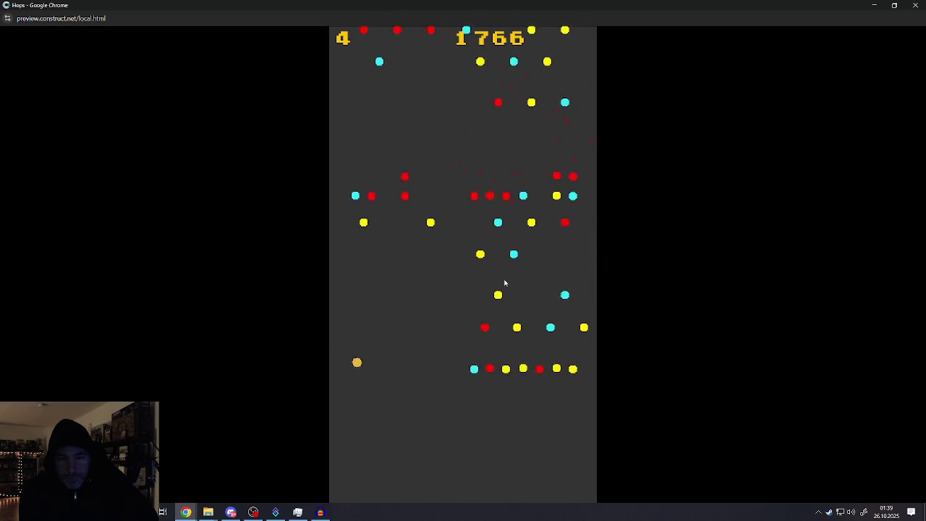
Drop five more balls through the bumpers until the round ends with a 2314 highscore
click(510, 283)
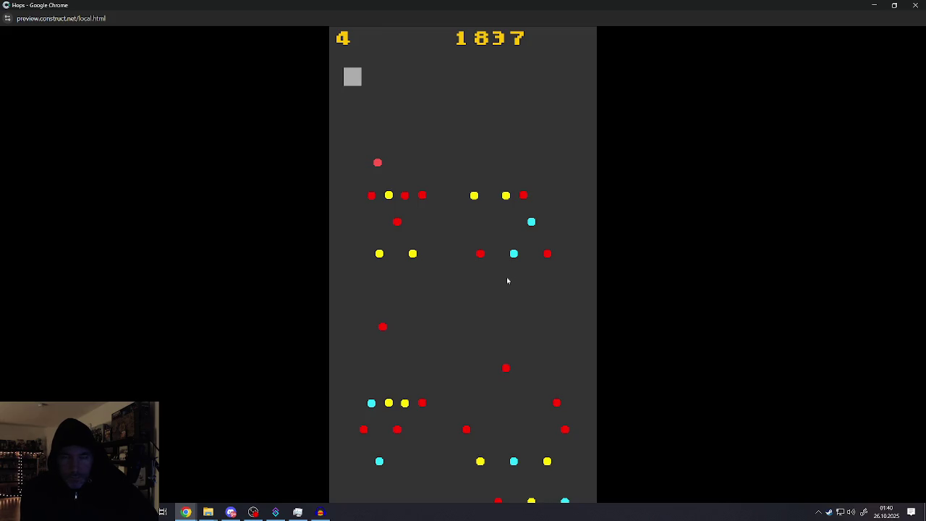
click(487, 273)
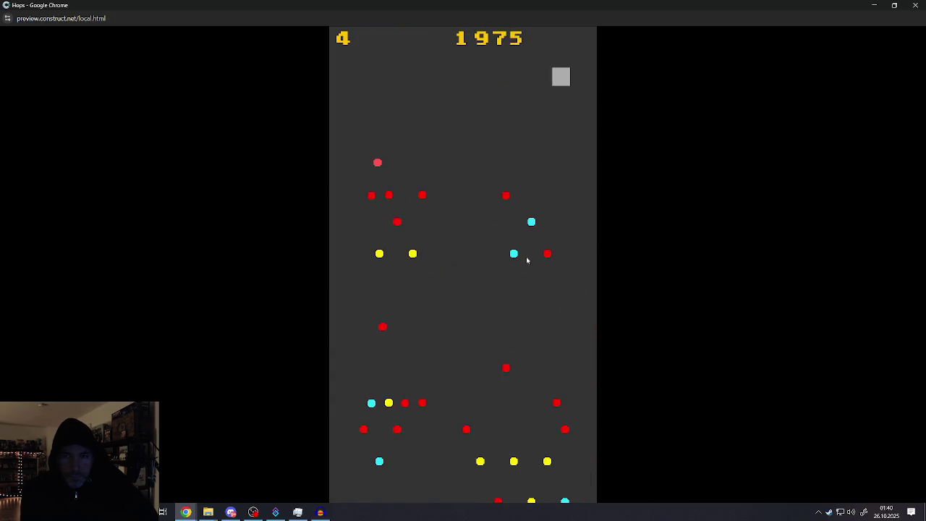
click(527, 260)
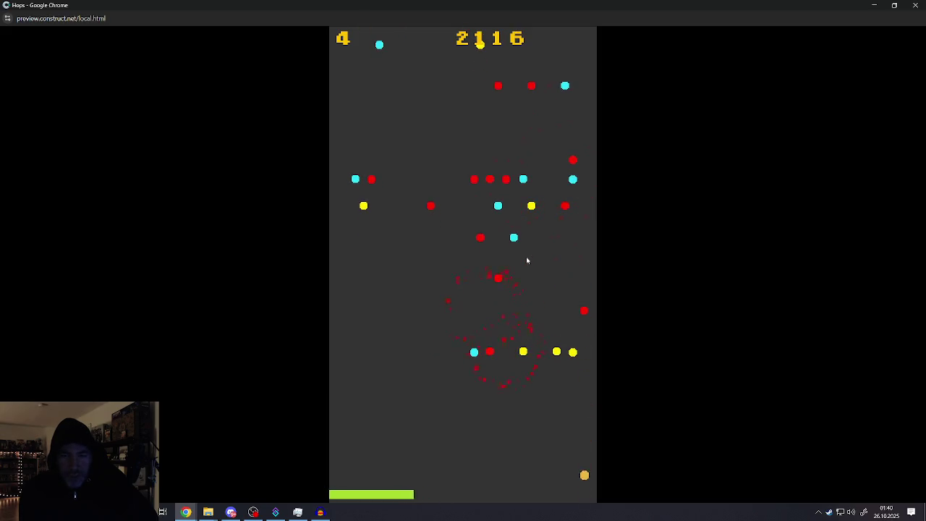
click(513, 256)
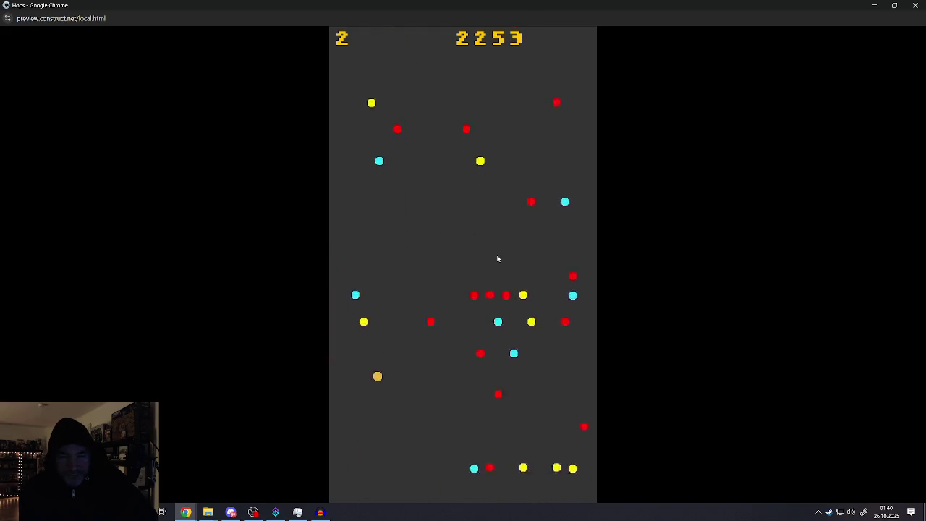
click(504, 256)
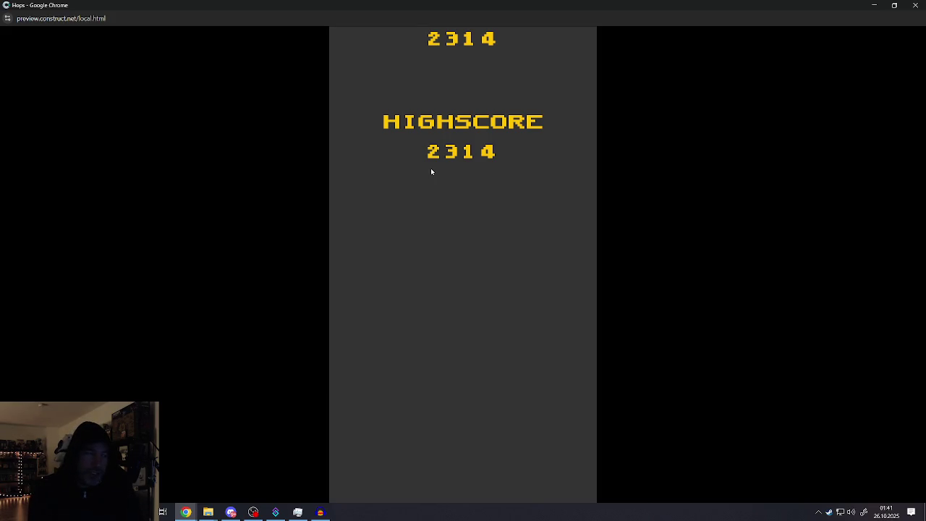
Close the preview, expand and collapse Player, then expand Steuerung to its On tap gesture condition
click(914, 6)
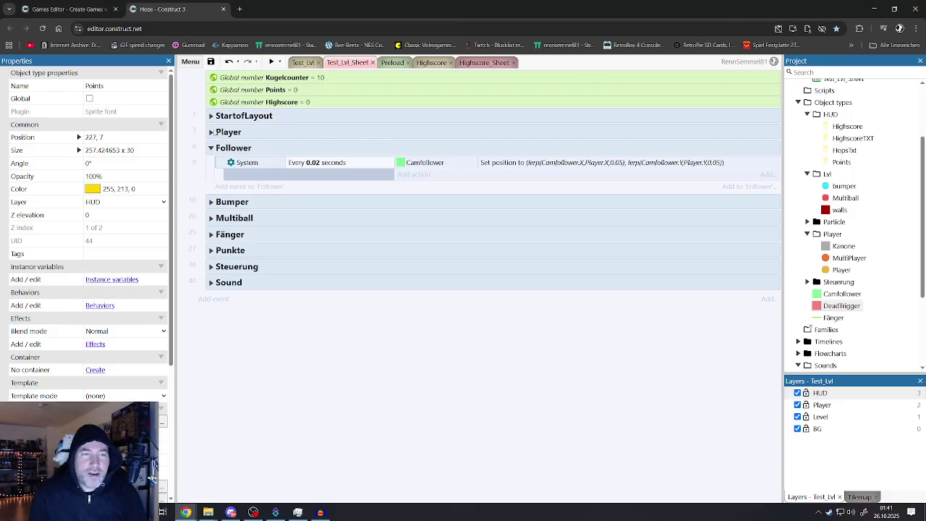
click(211, 132)
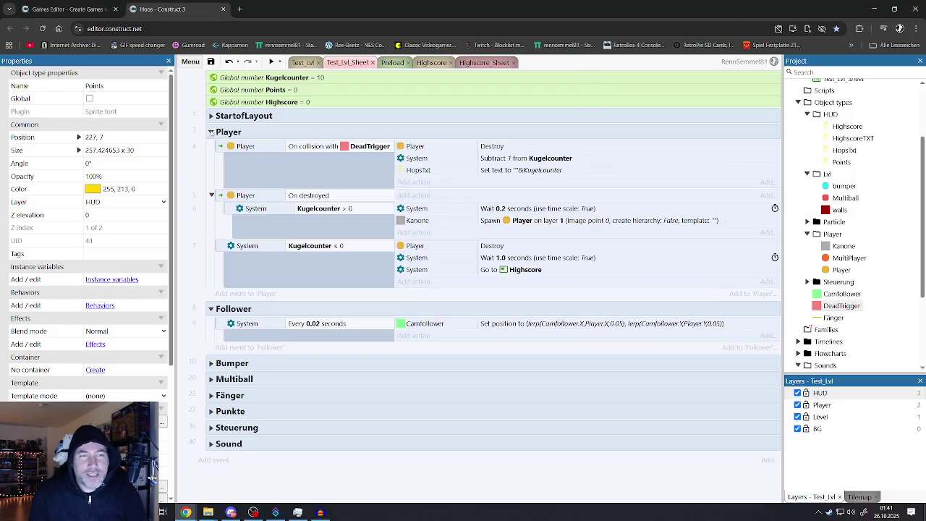
click(211, 133)
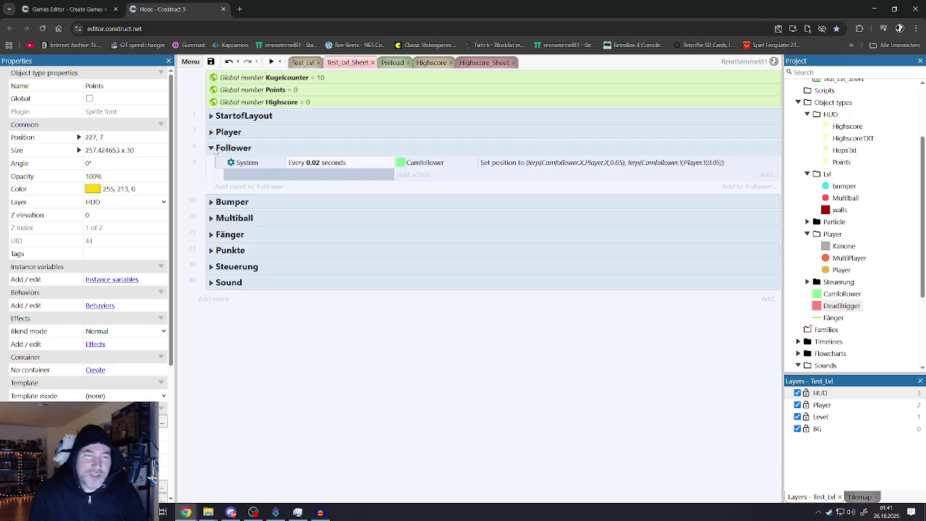
click(211, 267)
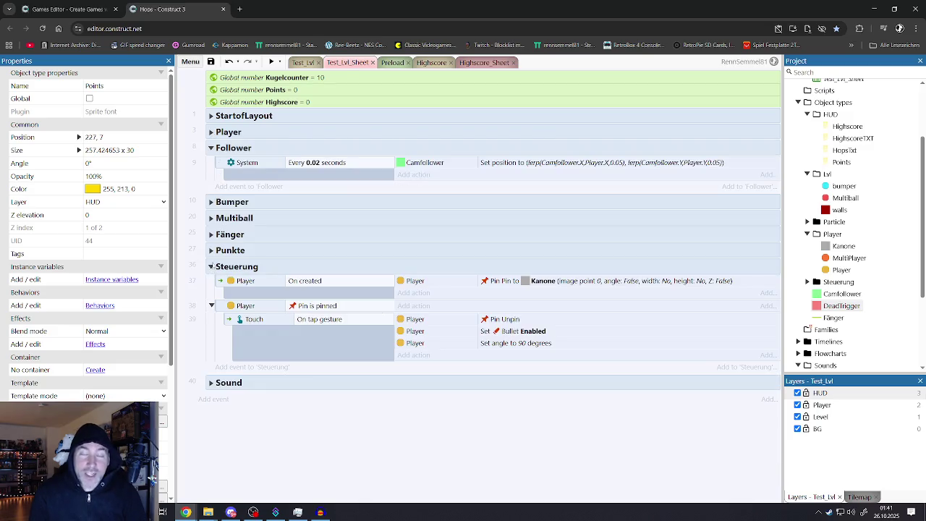
click(252, 323)
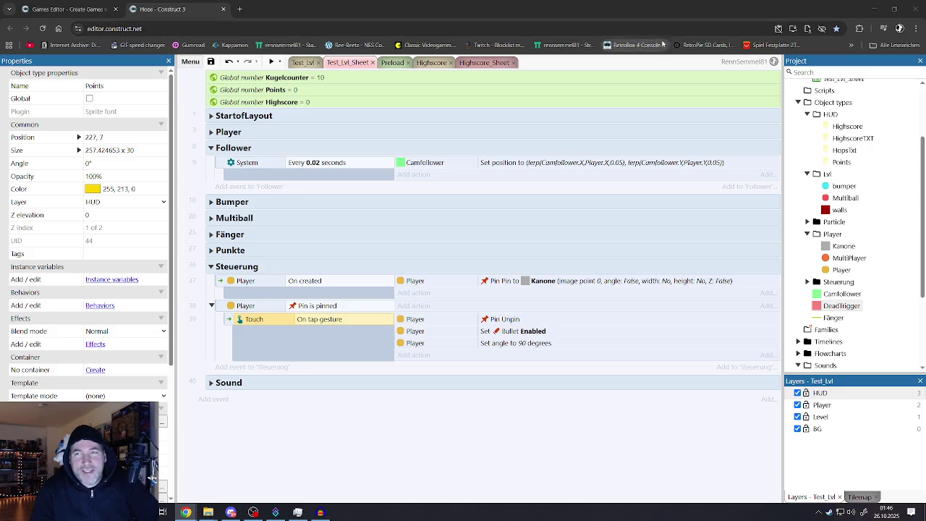
Minimize the Construct 3 editor and the sounds folder, then launch Chrome with a new tab
click(873, 8)
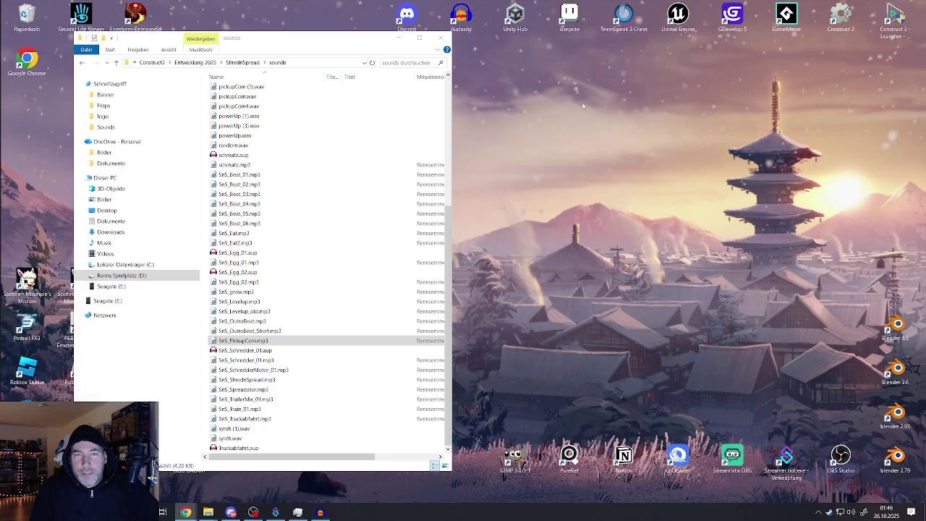
click(400, 37)
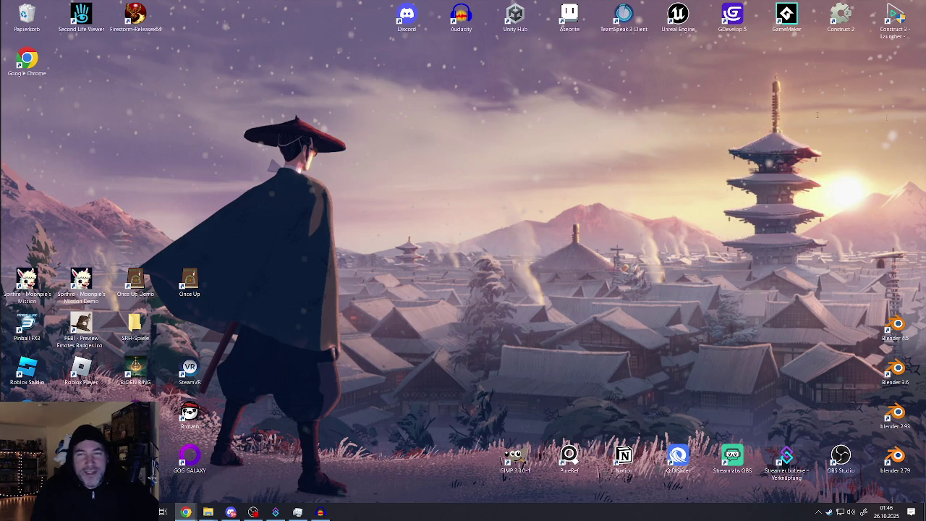
click(185, 511)
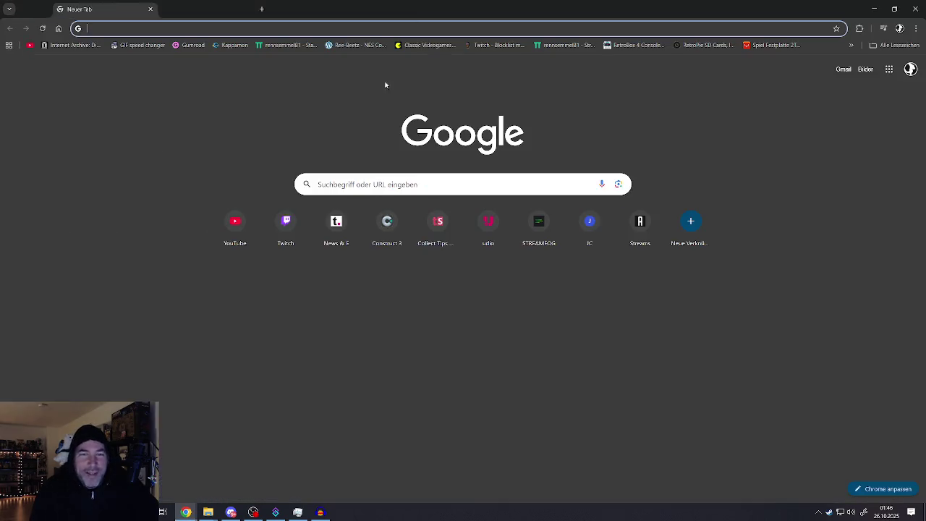
click(241, 239)
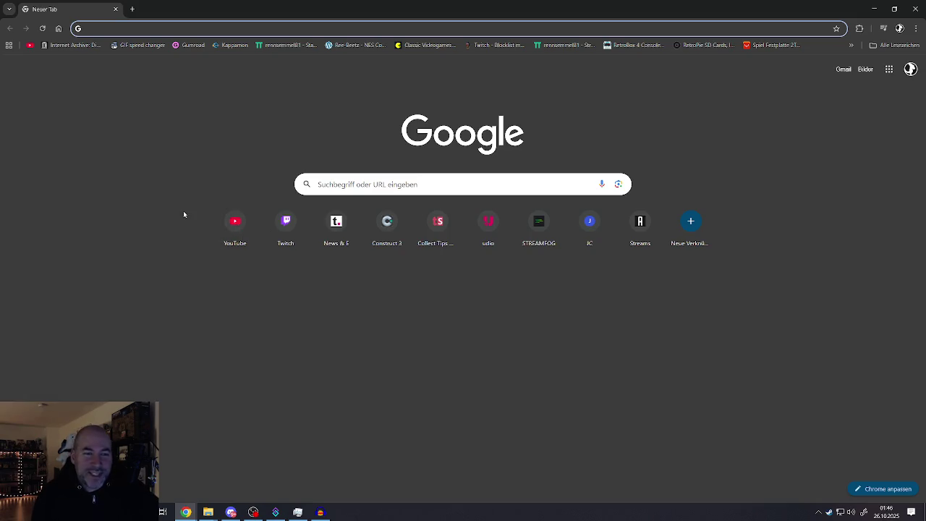
click(238, 232)
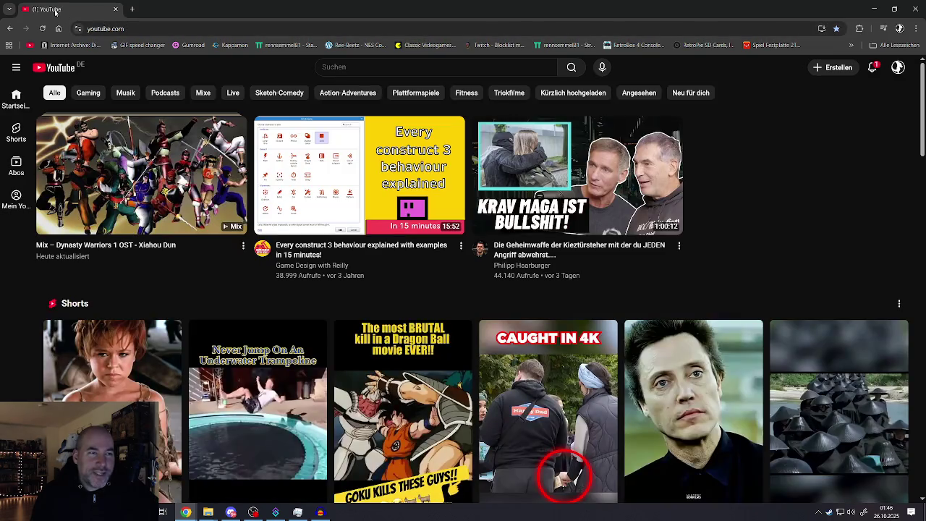
Show the desktop and play the gameplay trailer fullscreen on YouTube
key(super+d)
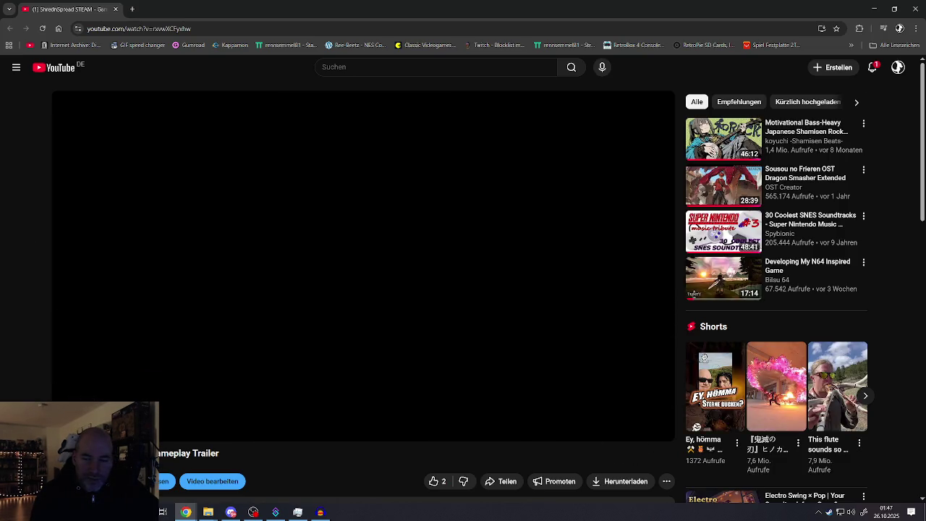
click(656, 428)
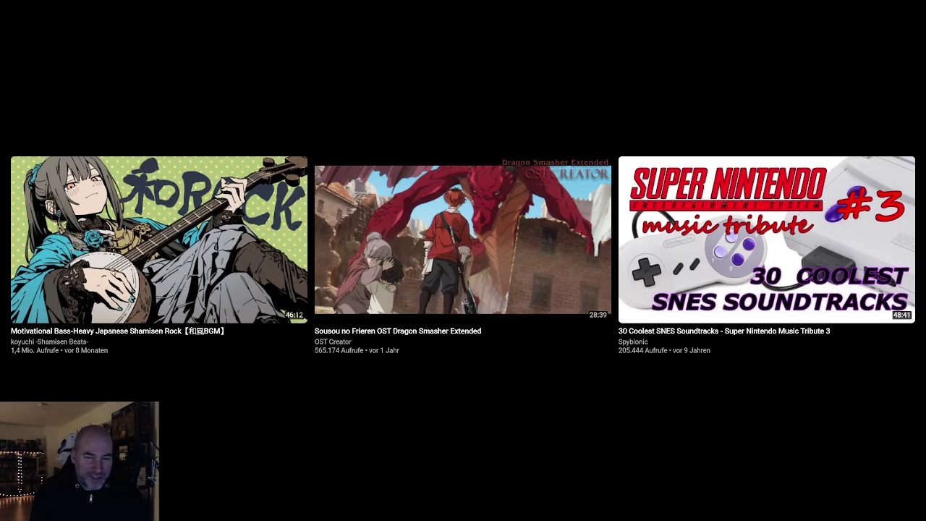
Exit fullscreen playback and minimize the YouTube browser to return to the desktop
key(Escape)
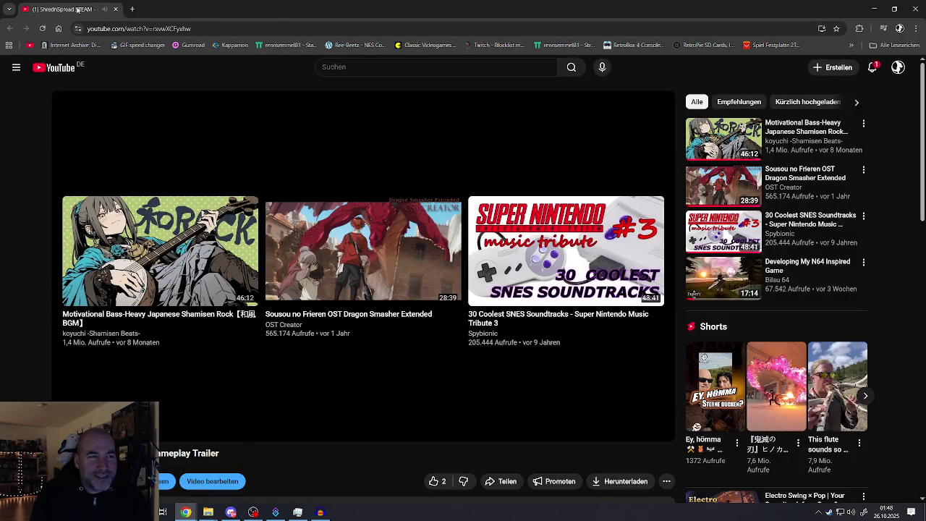
click(925, 513)
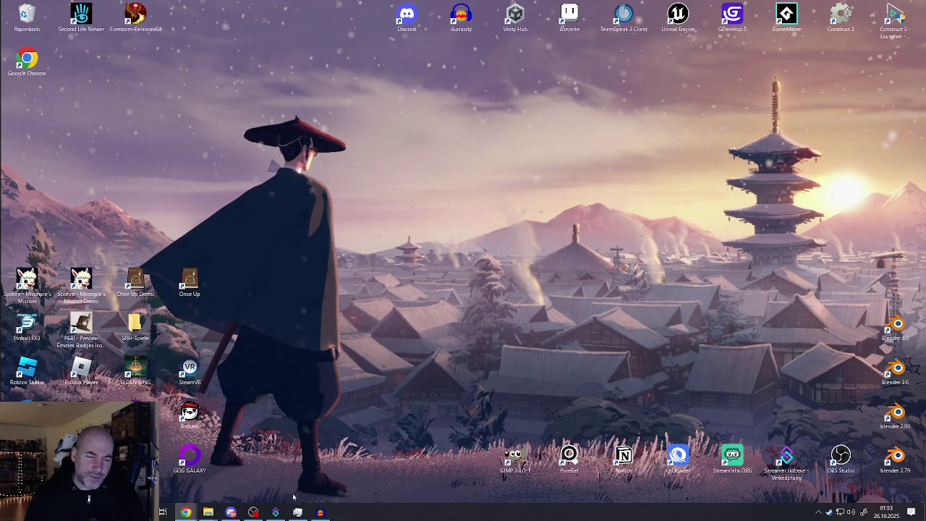
mouse_move(319, 512)
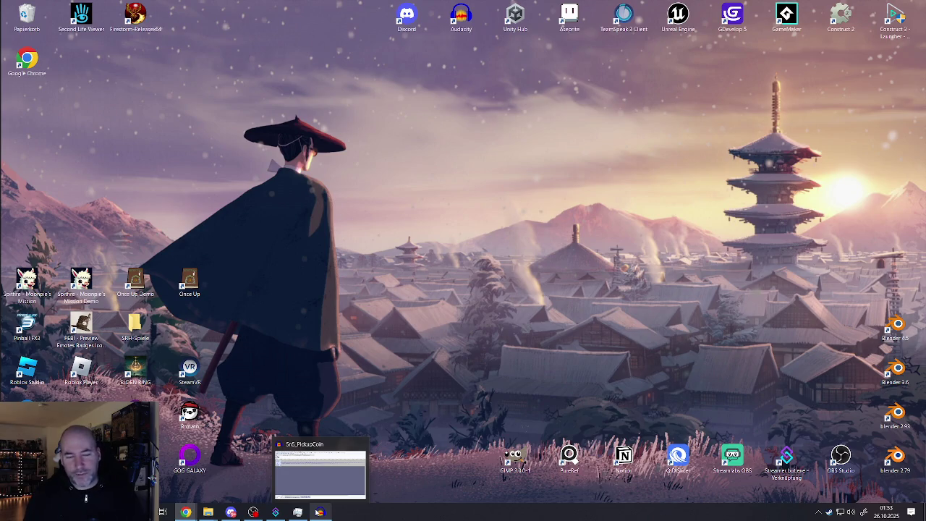
Close Audacity's SnS_PickupCoin sound without saving and cancel the debug report
click(319, 511)
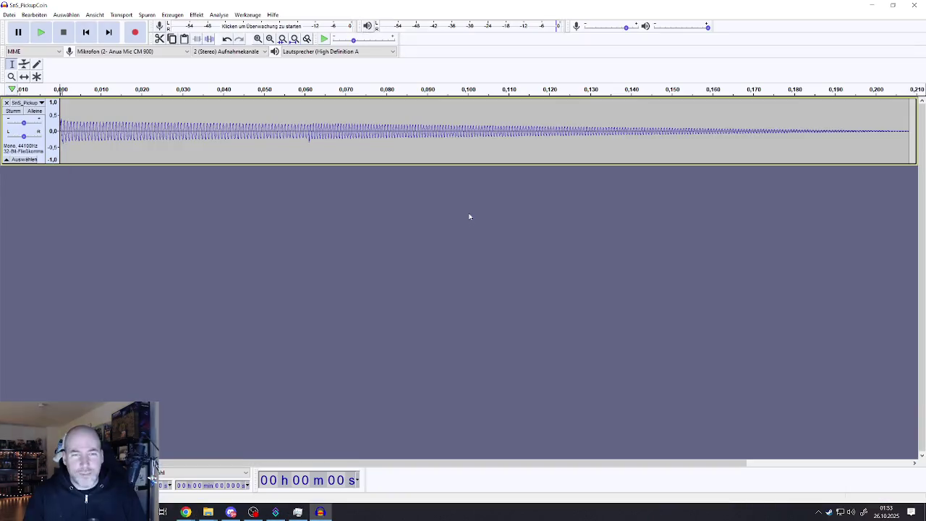
click(919, 6)
click(476, 255)
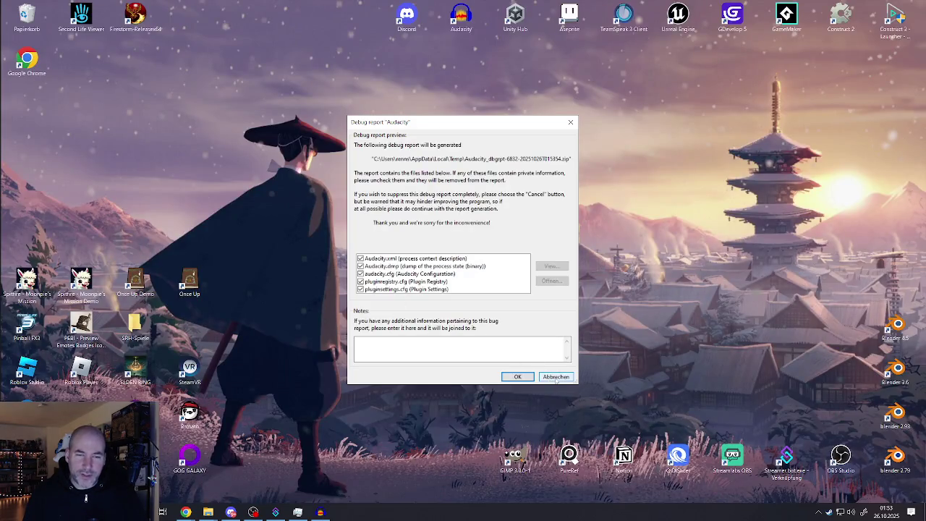
click(570, 122)
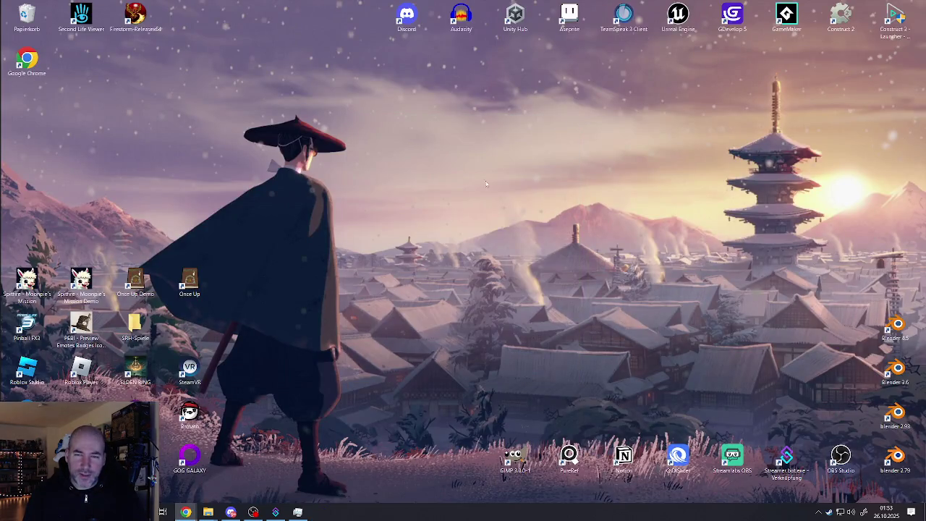
Dismiss the blank Task Manager, switch back to the Construct 3 editor, and minimize it
click(297, 512)
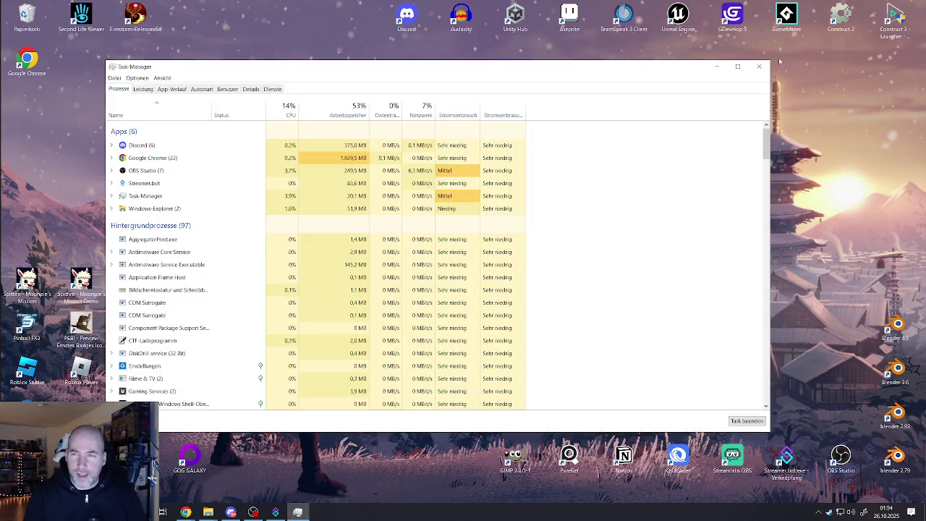
click(759, 66)
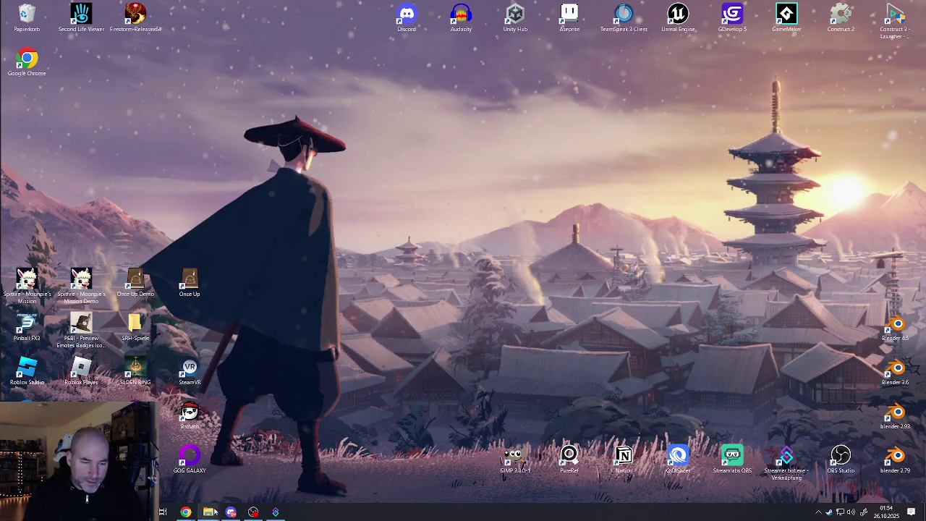
mouse_move(186, 511)
click(283, 479)
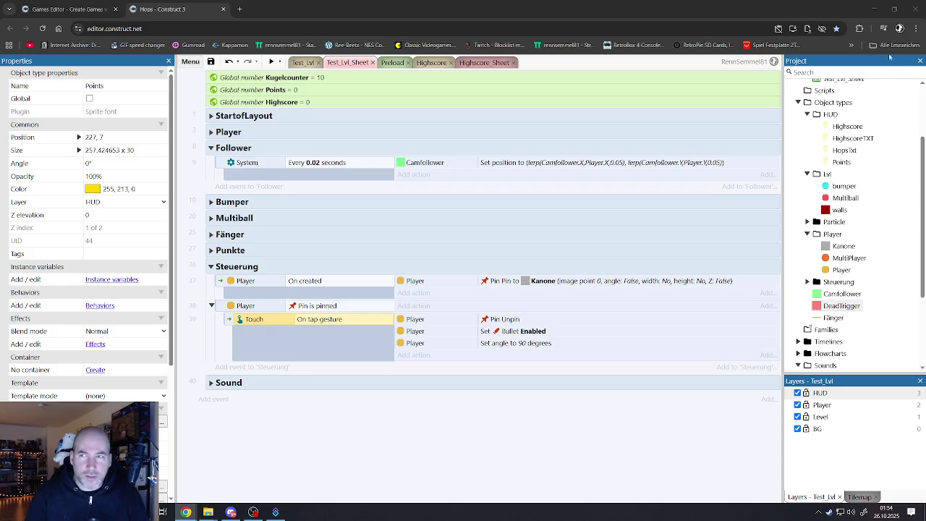
click(873, 9)
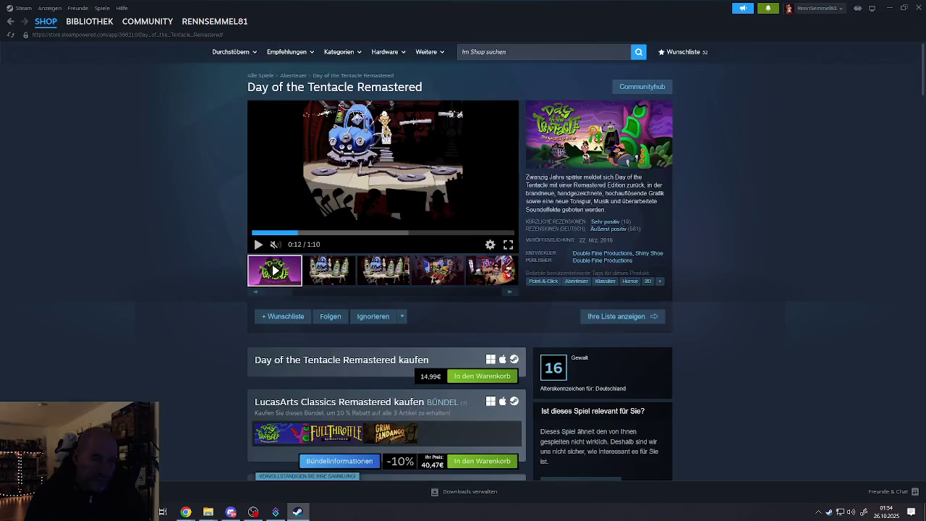
Search the Steam shop for 'spitfi', open Spitfire – Moonpie´s Mission, and start its trailer
click(507, 49)
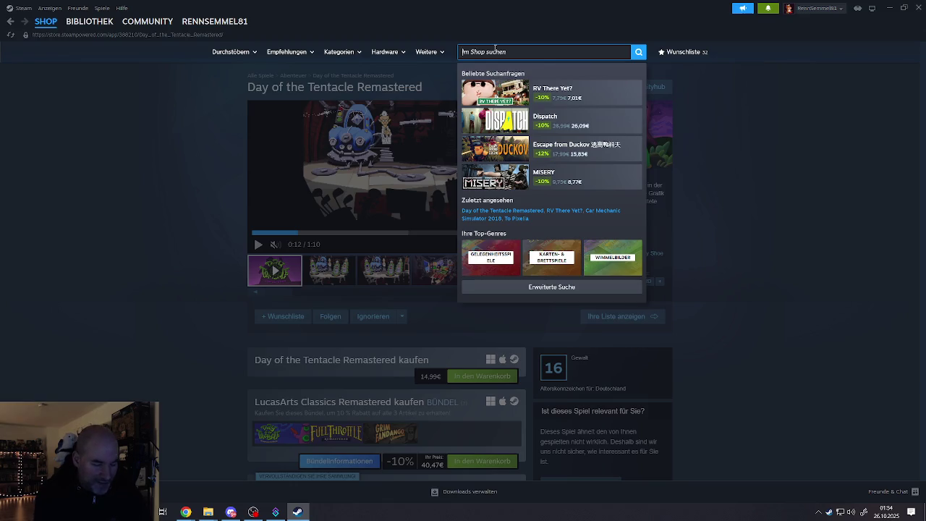
text(spitfi)
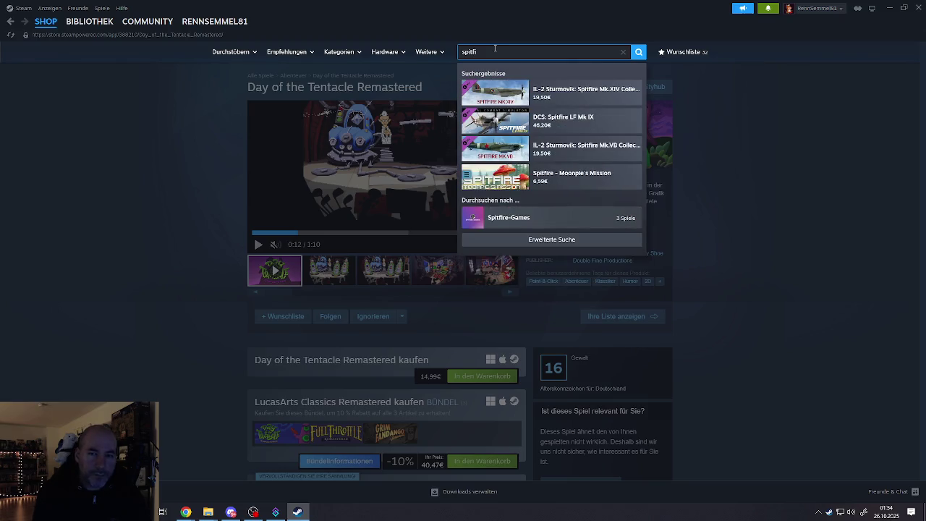
click(544, 180)
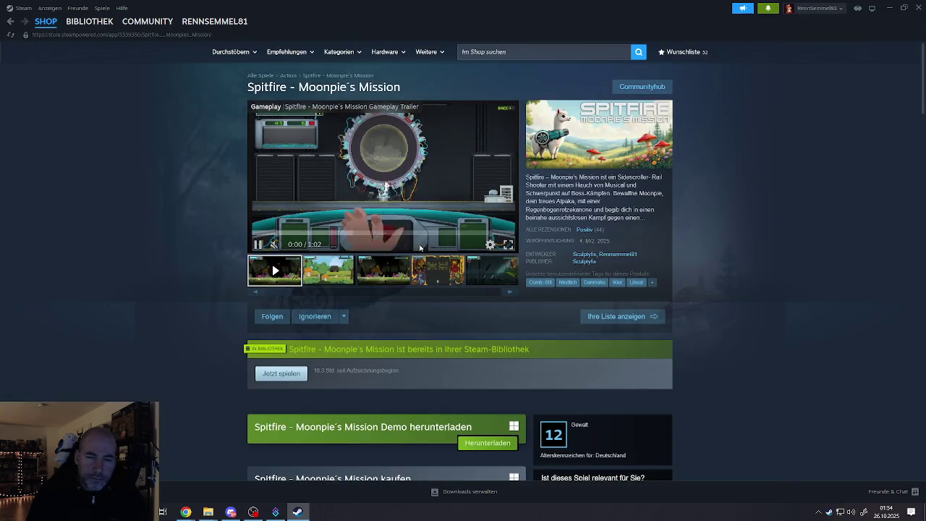
click(509, 244)
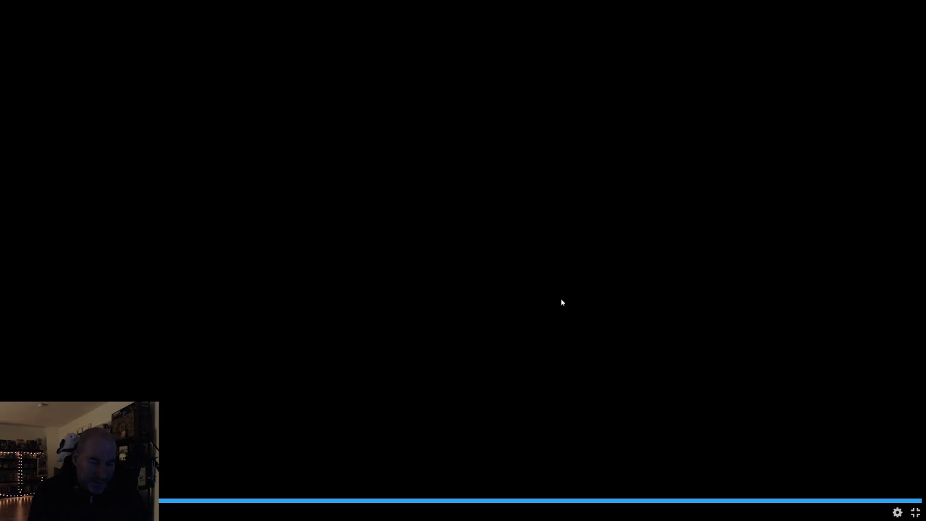
Exit fullscreen once the Spitfire trailer finishes at 1:02
key(Escape)
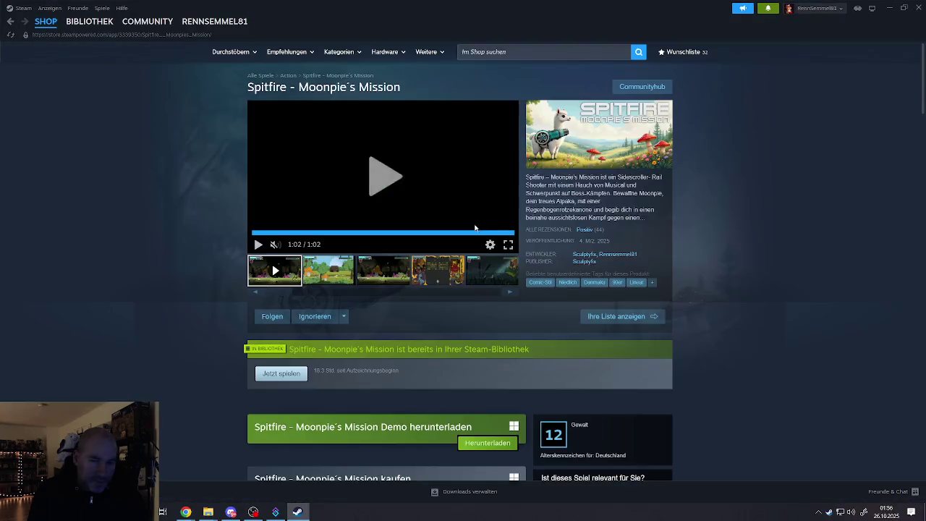
Close the Steam store window to get back to the Construct 3 editor
click(918, 7)
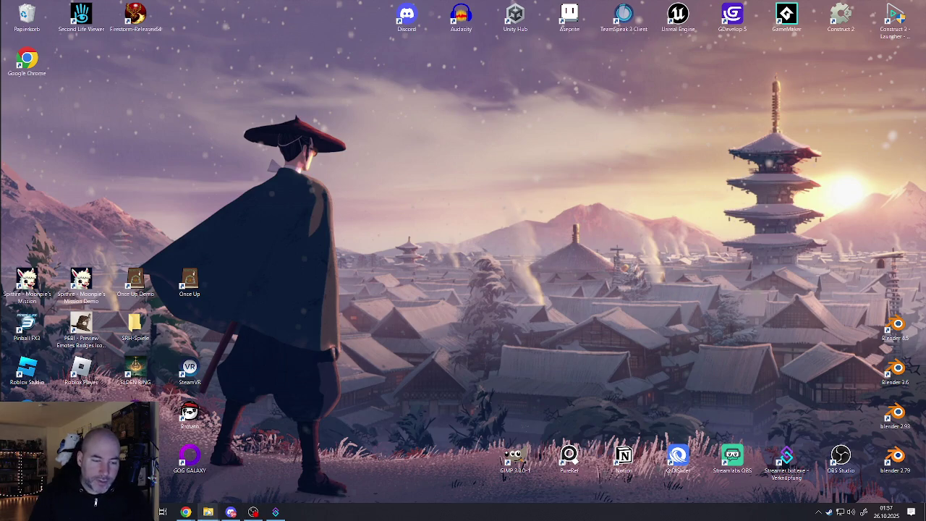
Restore the Construct 3 editor in Chrome and show the Test_Lvl layout
mouse_move(192, 512)
click(282, 476)
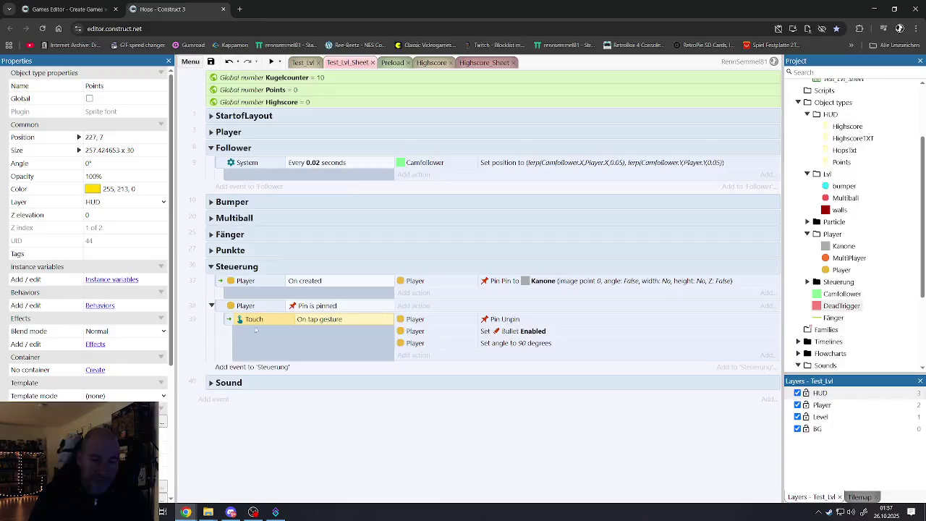
click(304, 63)
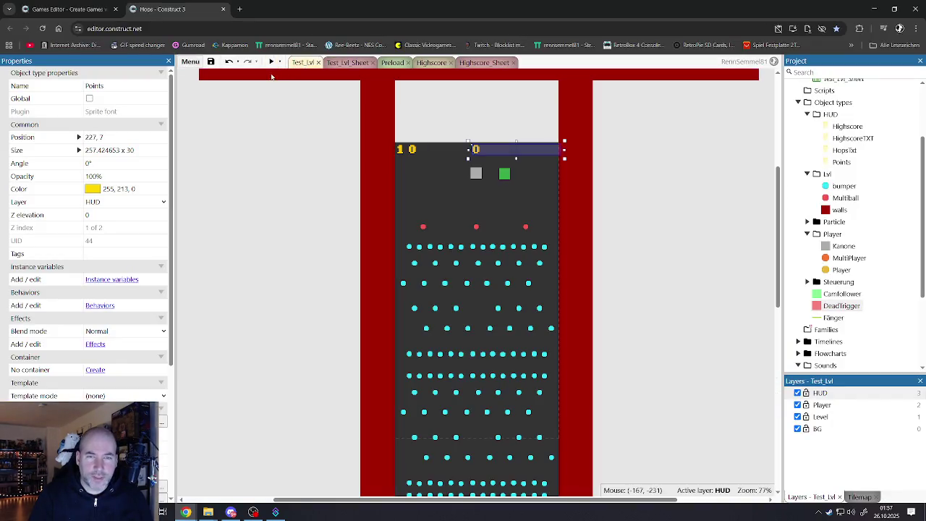
Preview Hops in the browser and drop two balls onto the pegs
click(270, 62)
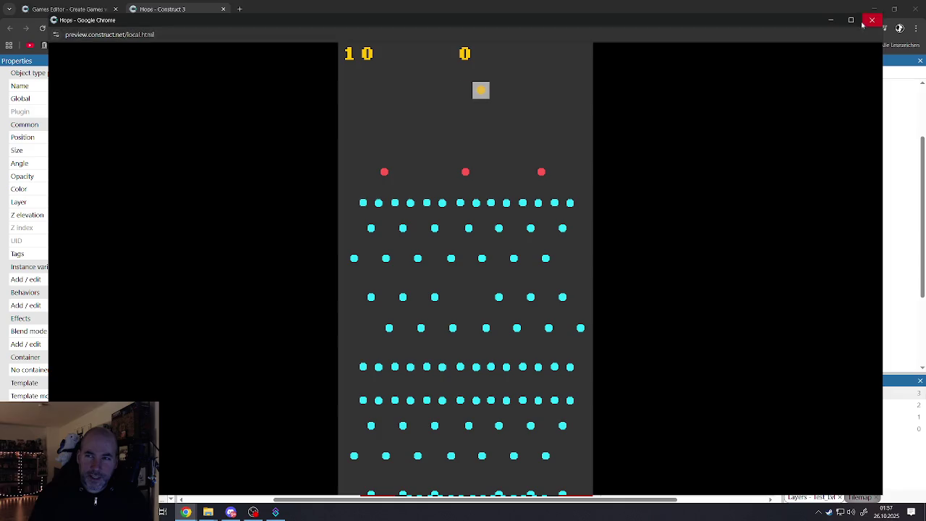
click(552, 259)
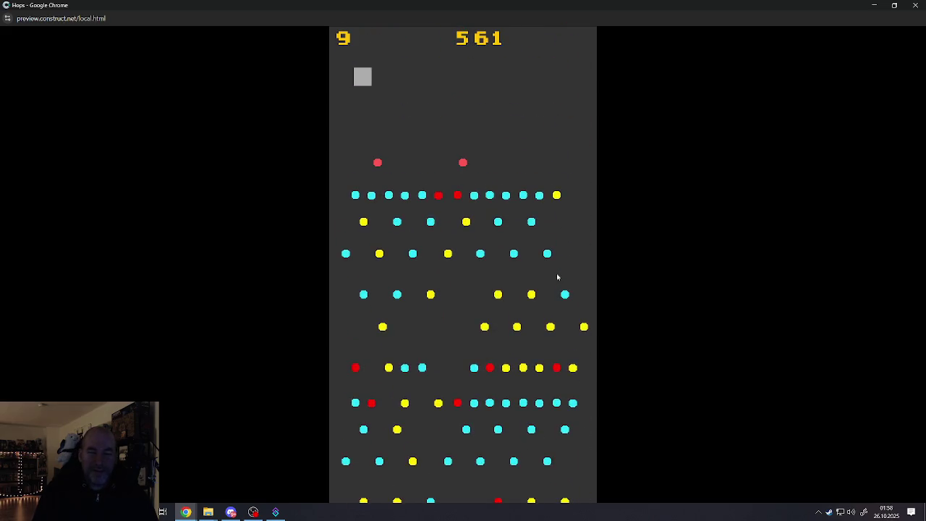
click(506, 273)
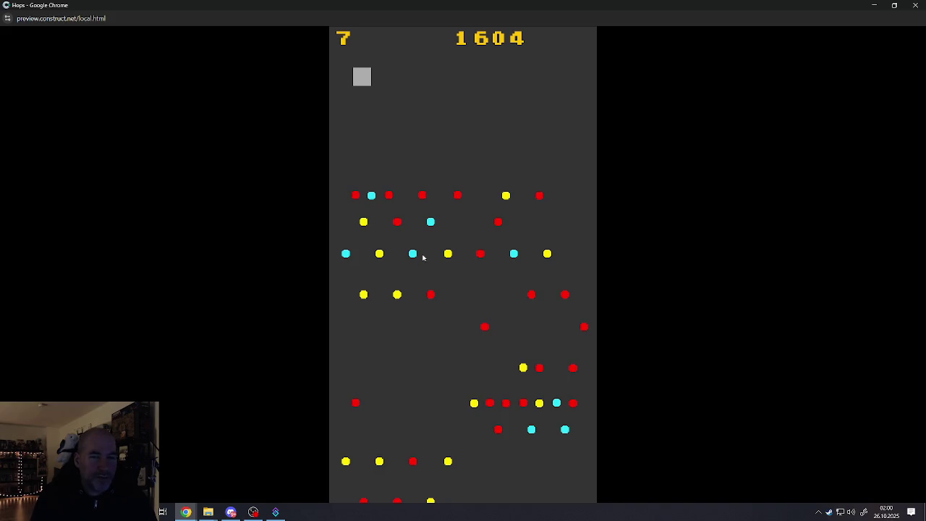
Drop a ball and steer the paddle left and right to keep it in play, then switch to YouTube
click(456, 272)
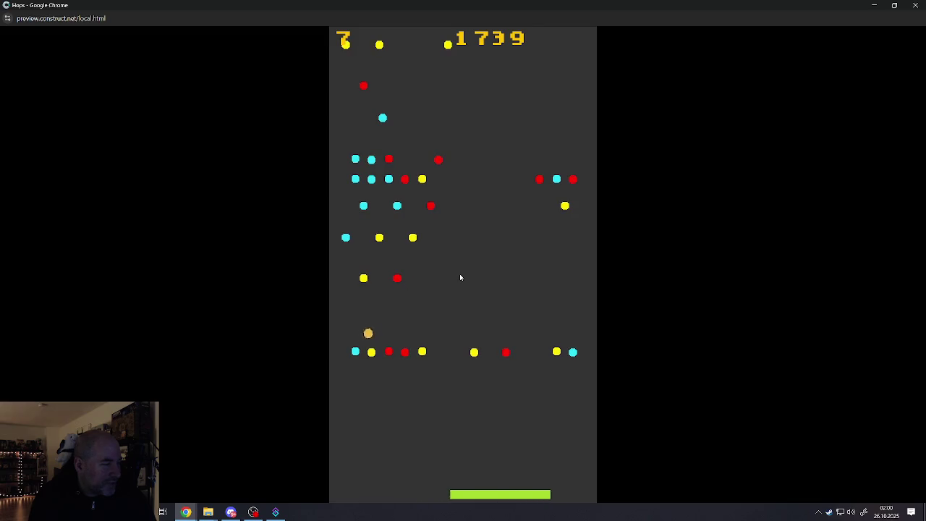
key(Left)
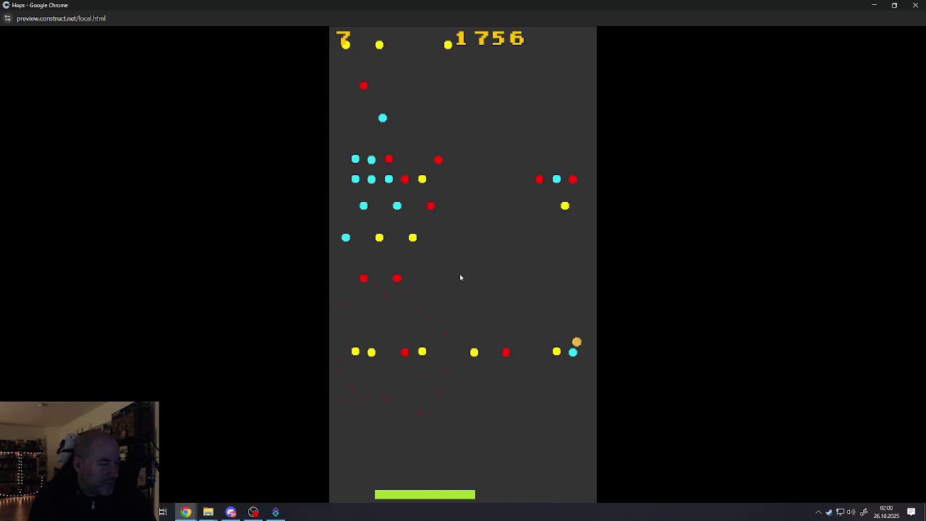
key(Right)
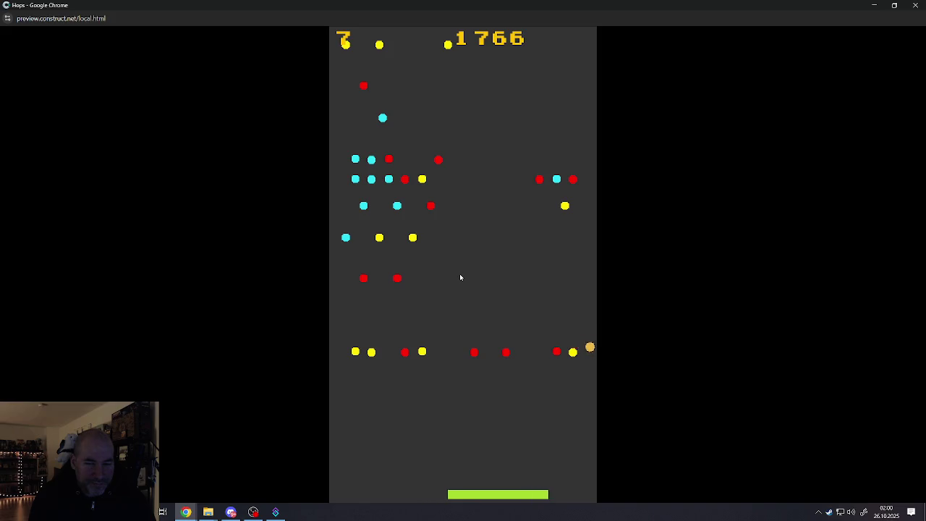
key(Left)
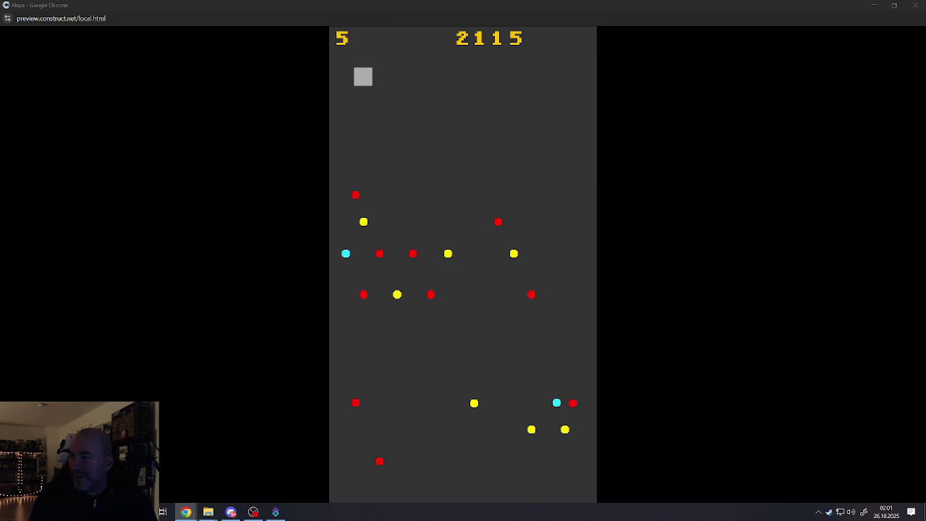
key(alt+Tab)
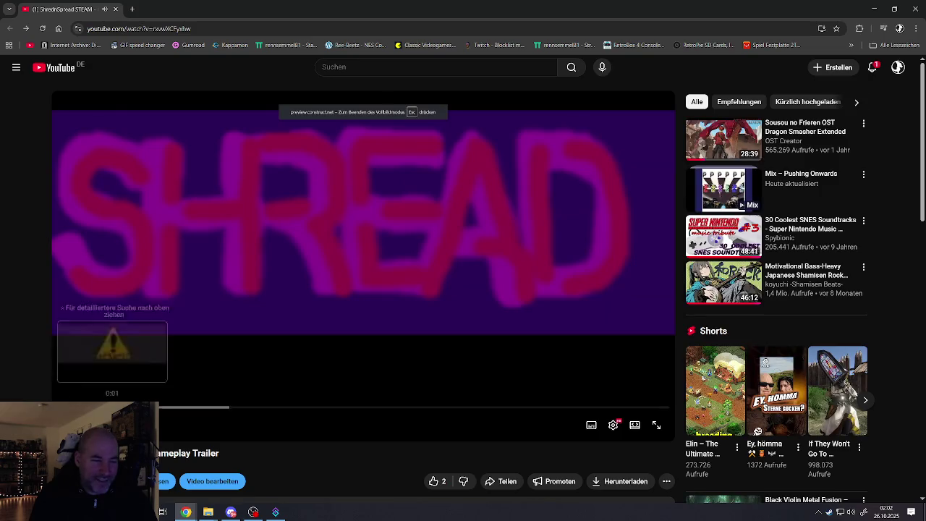
Rewind the ShrednSpread gameplay trailer to 0:00, play it, and go fullscreen
drag(113, 407, 116, 362)
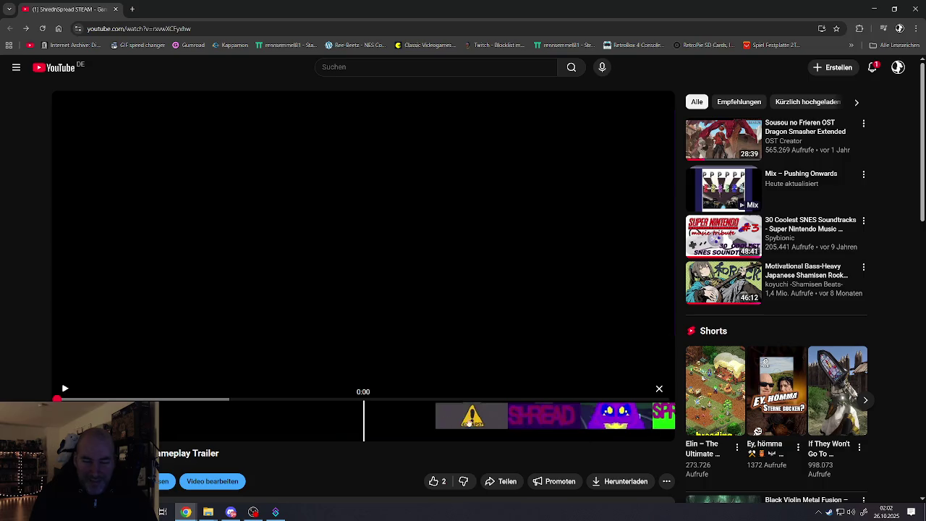
scroll(202, 344, down, 1)
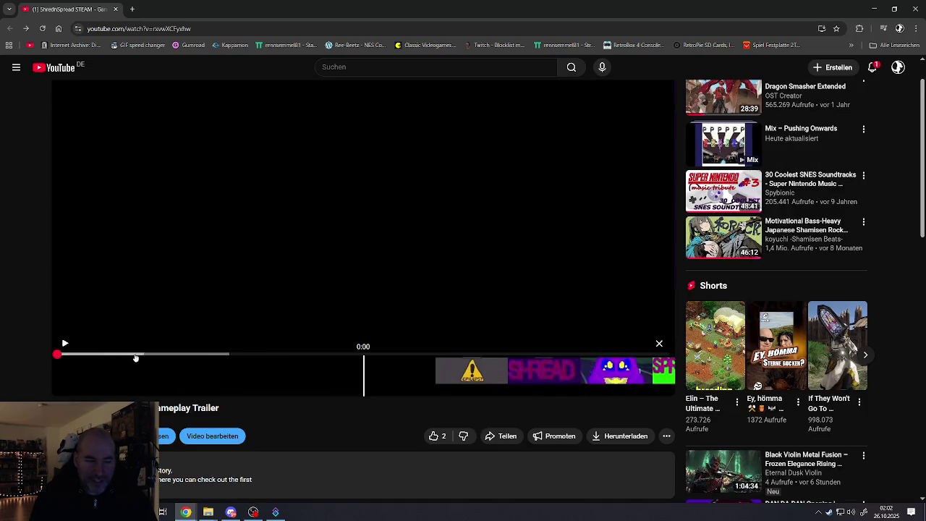
click(63, 345)
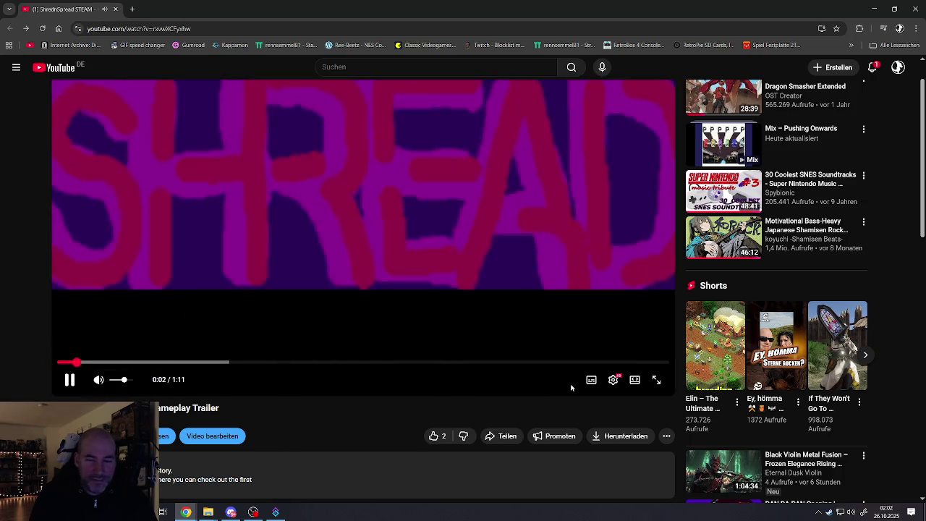
click(657, 379)
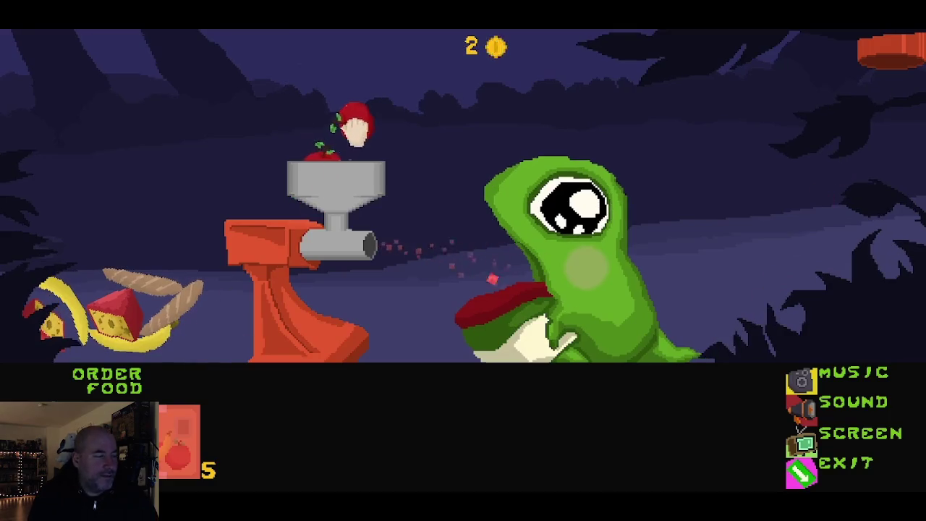
Watch the trailer to the end and exit fullscreen
drag(354, 129, 353, 136)
mouse_move(120, 313)
mouse_down()
mouse_move(243, 169)
mouse_move(310, 115)
mouse_move(313, 137)
mouse_up()
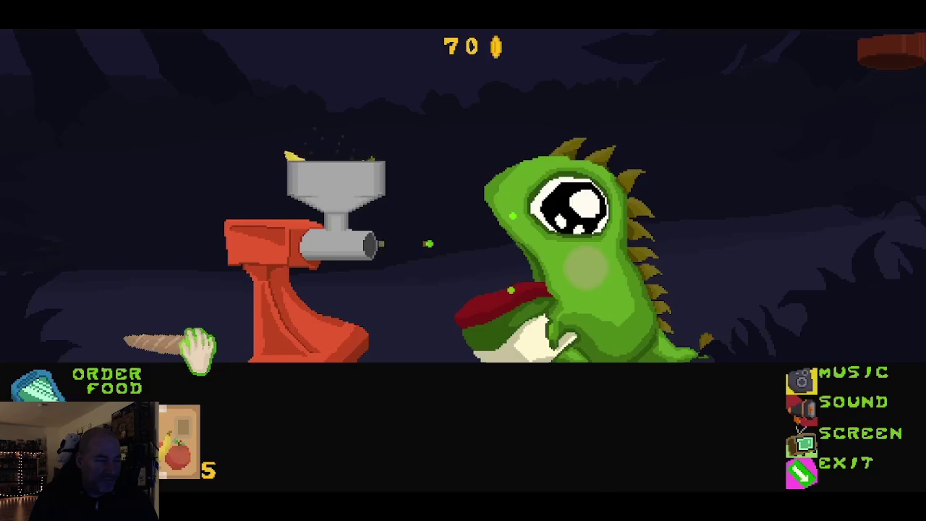
mouse_move(197, 351)
mouse_down()
mouse_move(176, 347)
mouse_move(244, 310)
mouse_move(331, 141)
mouse_move(327, 148)
mouse_up()
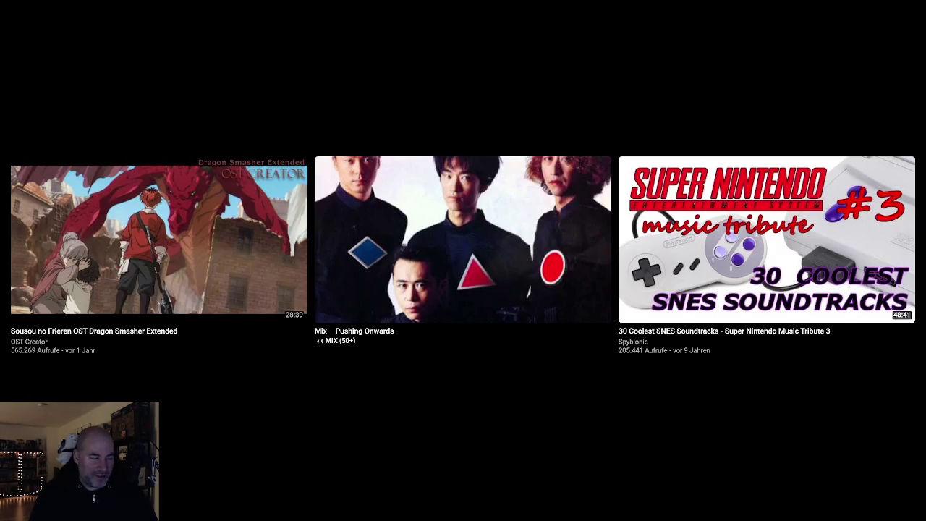
click(905, 497)
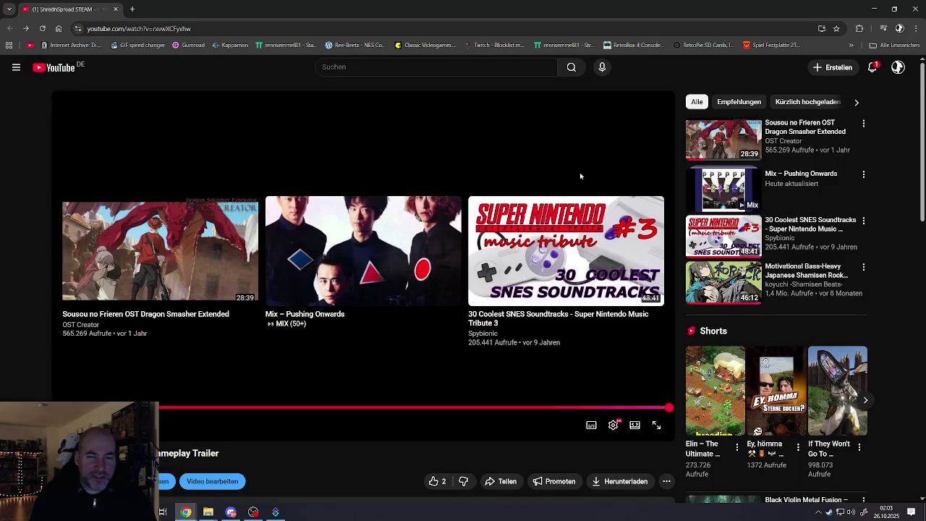
Return to the Construct 3 editor and open the Steam Material Banner folder in File Explorer
key(alt+Tab)
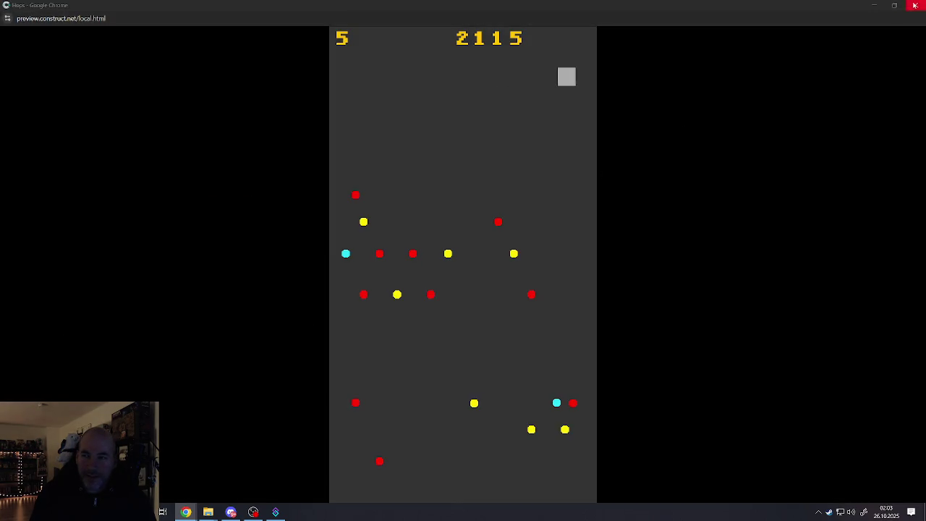
key(alt+Tab)
click(360, 270)
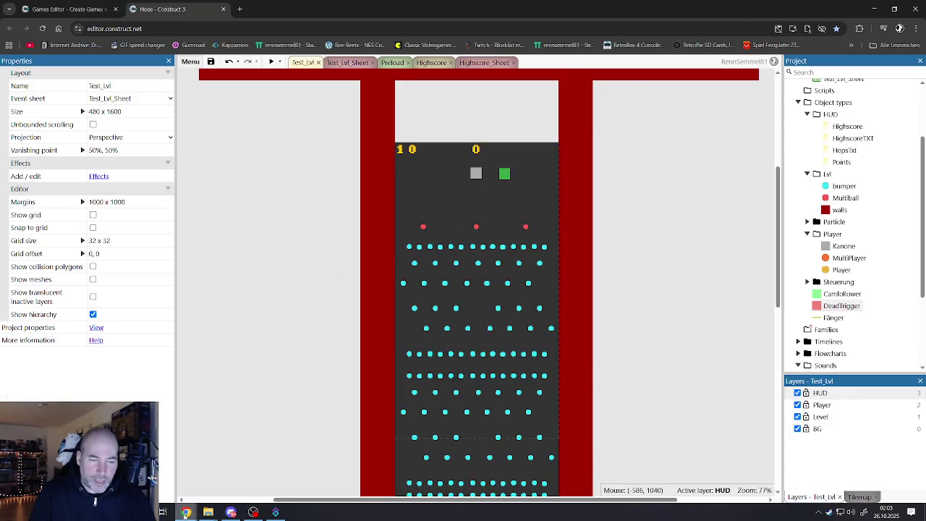
mouse_move(208, 512)
click(233, 474)
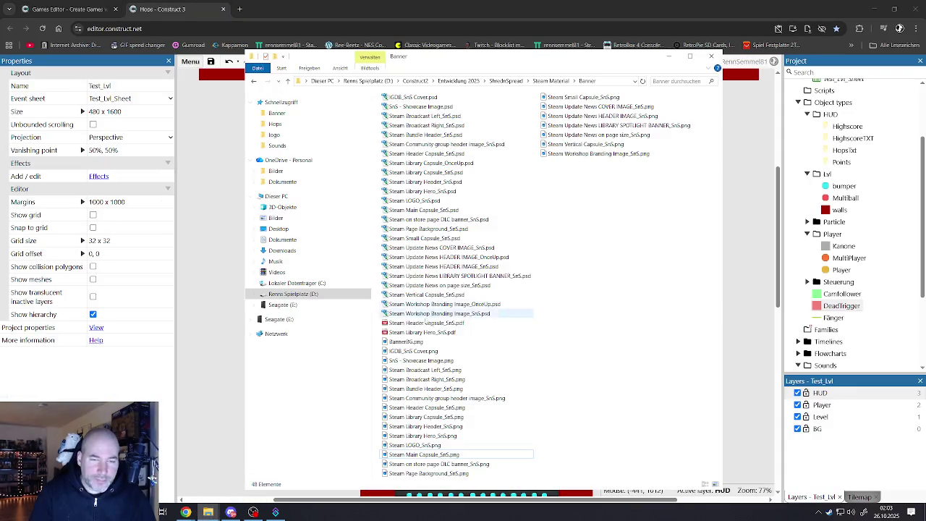